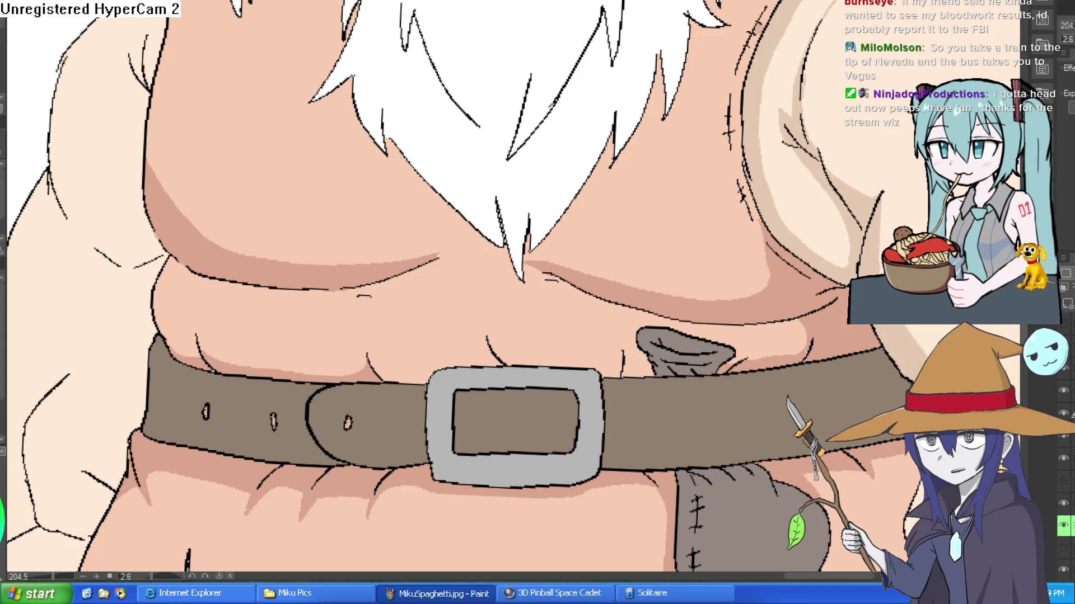
Fill the right arm's edge band dark brown and draw a thin brown line on the other arm's inner edge.
scroll(549, 132, "down", 3)
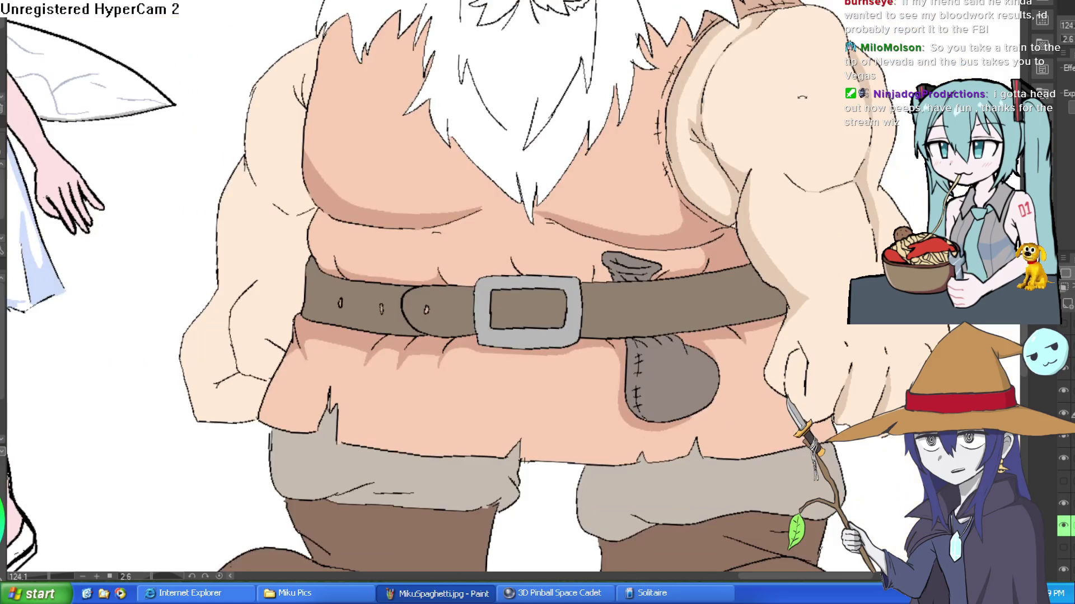
left_click_drag(560, 168, 582, 185)
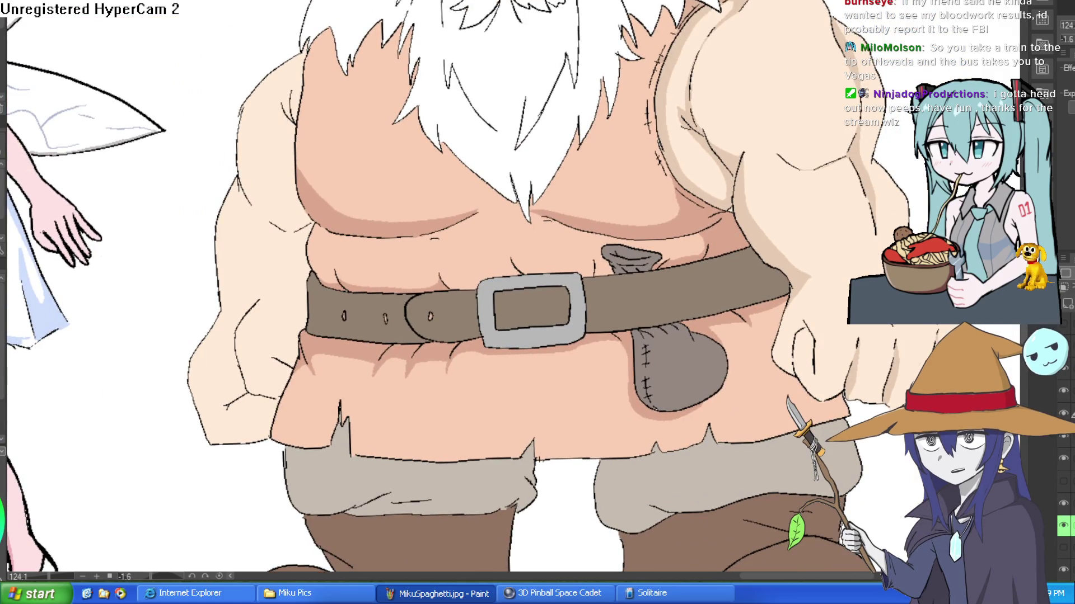
scroll(509, 83, "down", 2)
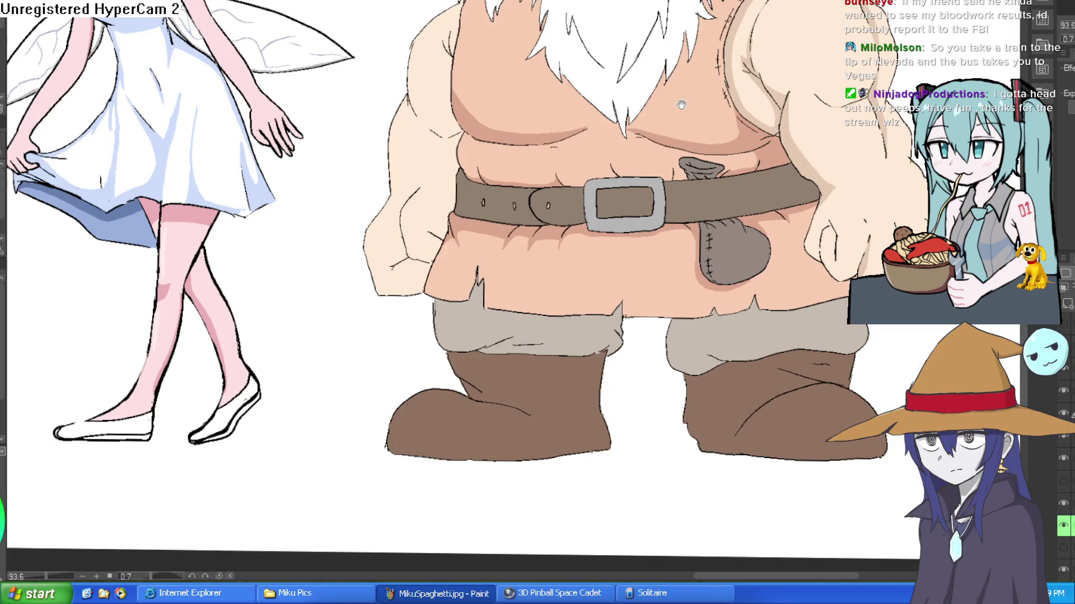
scroll(509, 83, "up", 4)
left_click_drag(509, 83, 528, 139)
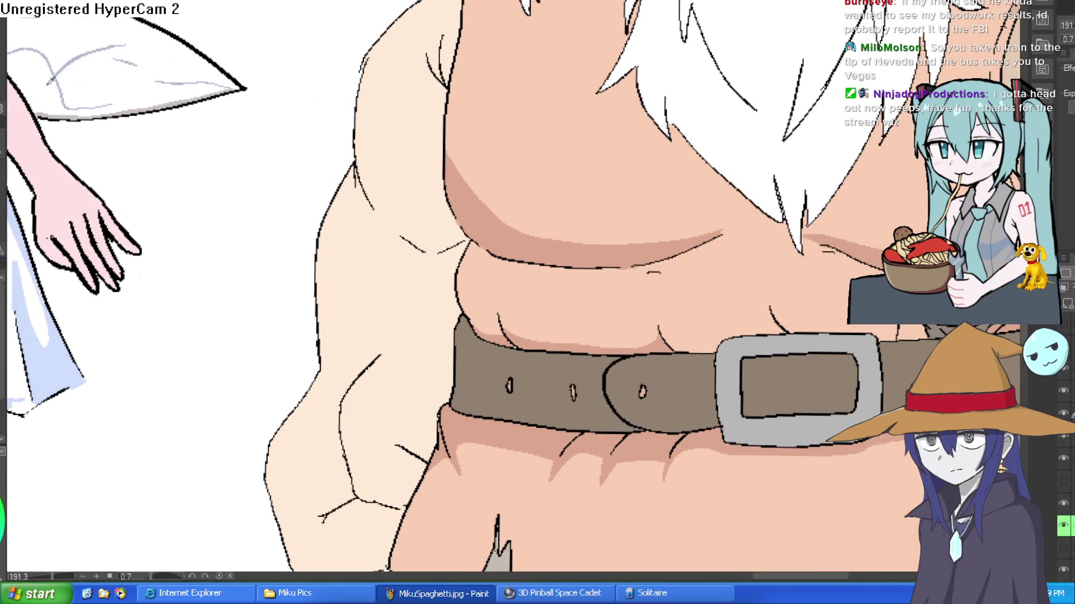
scroll(525, 178, "down", 4)
scroll(730, 163, "up", 2)
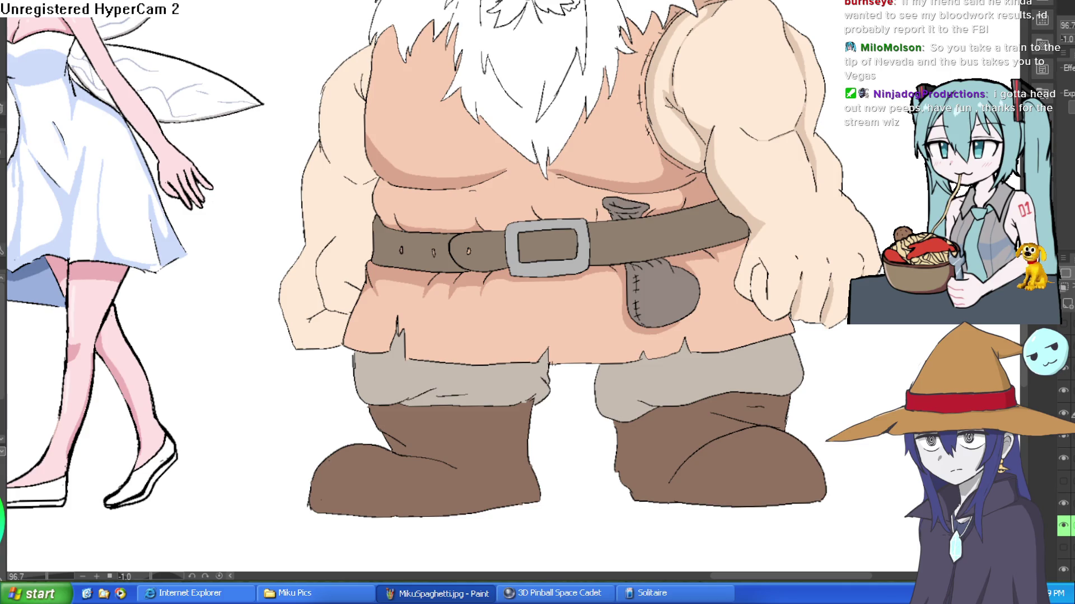
scroll(707, 9, "up", 3)
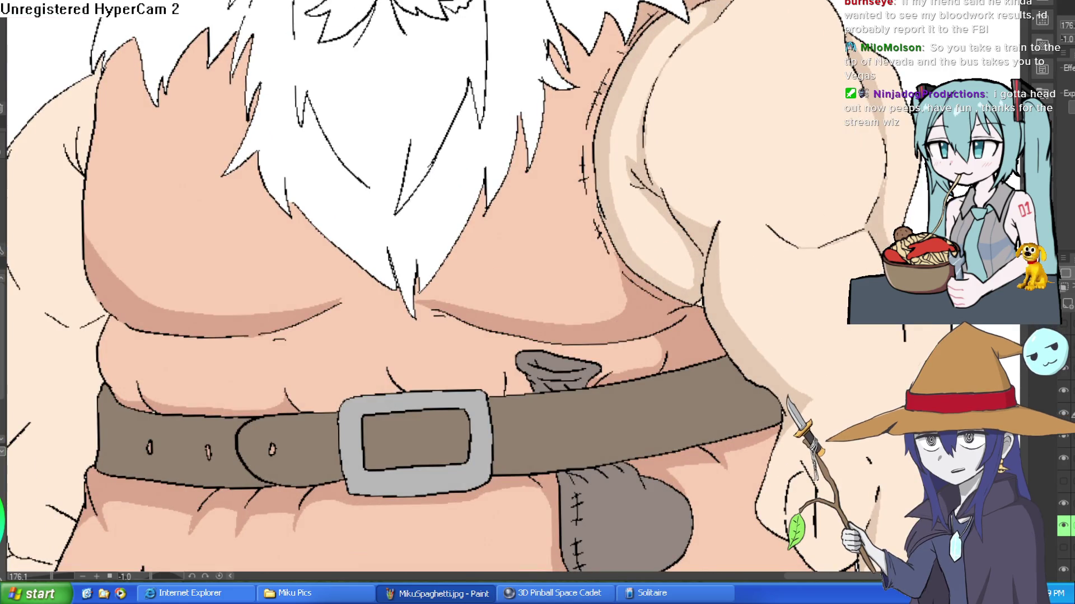
left_click(621, 140)
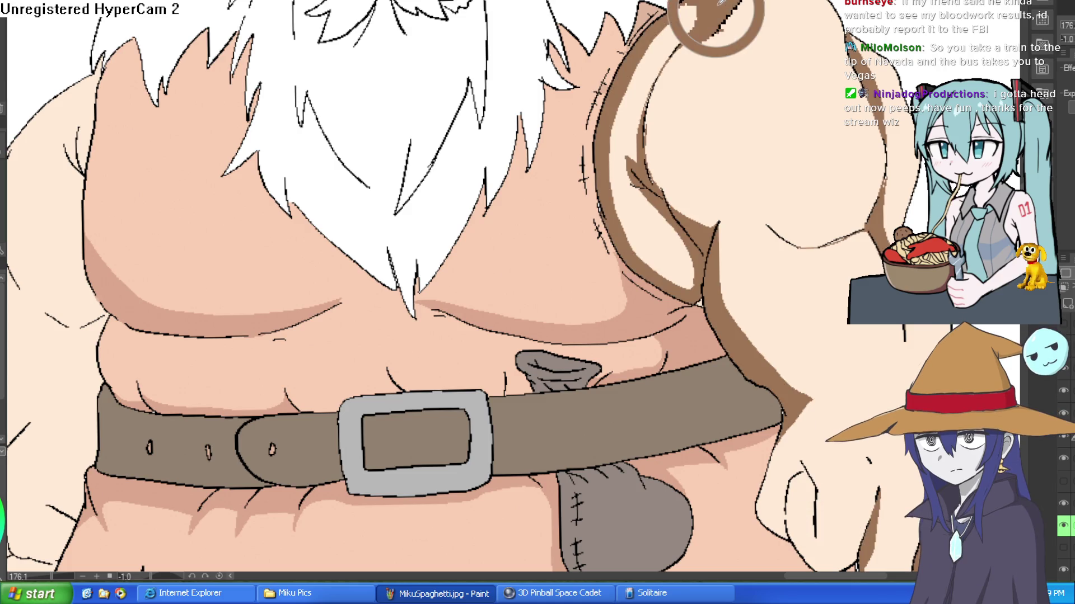
left_click_drag(53, 124, 265, 92)
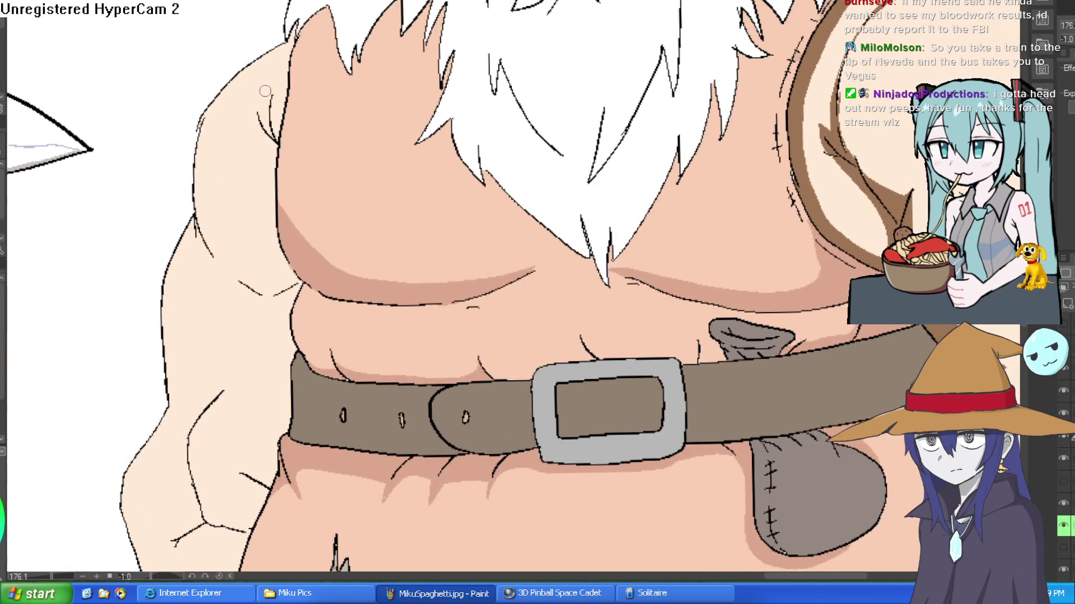
mouse_move(276, 46)
left_mouse_down()
mouse_move(266, 193)
mouse_move(290, 294)
mouse_move(273, 313)
mouse_move(286, 341)
mouse_move(277, 432)
mouse_move(386, 352)
left_mouse_up()
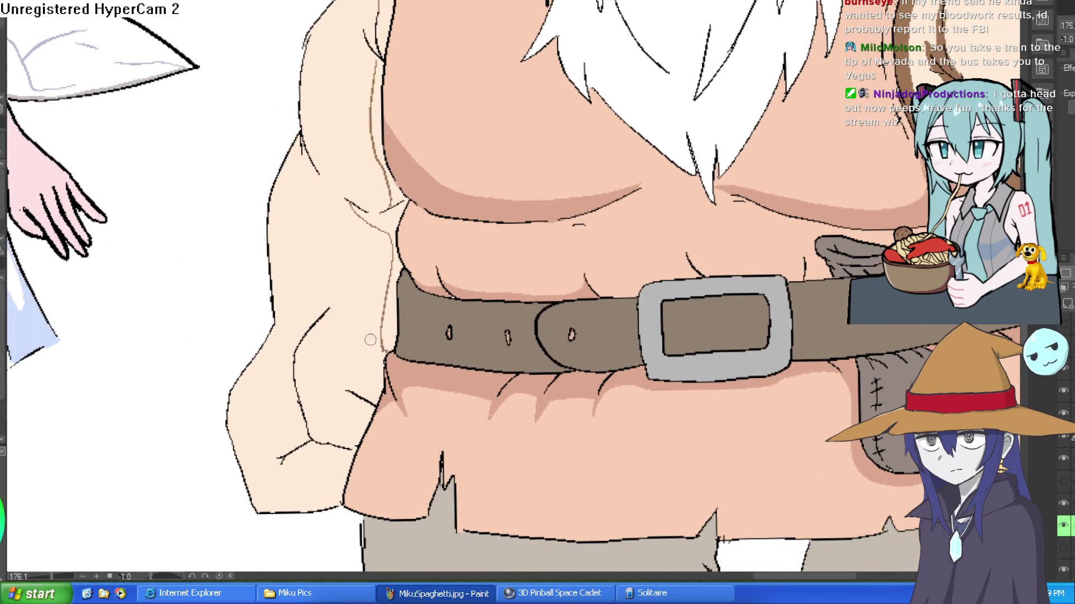
Fill the upper arm strip with brown, undoing the fill that flooded the whole arm.
mouse_move(297, 194)
left_mouse_down()
mouse_move(280, 313)
mouse_move(296, 190)
left_mouse_up()
left_click(296, 172)
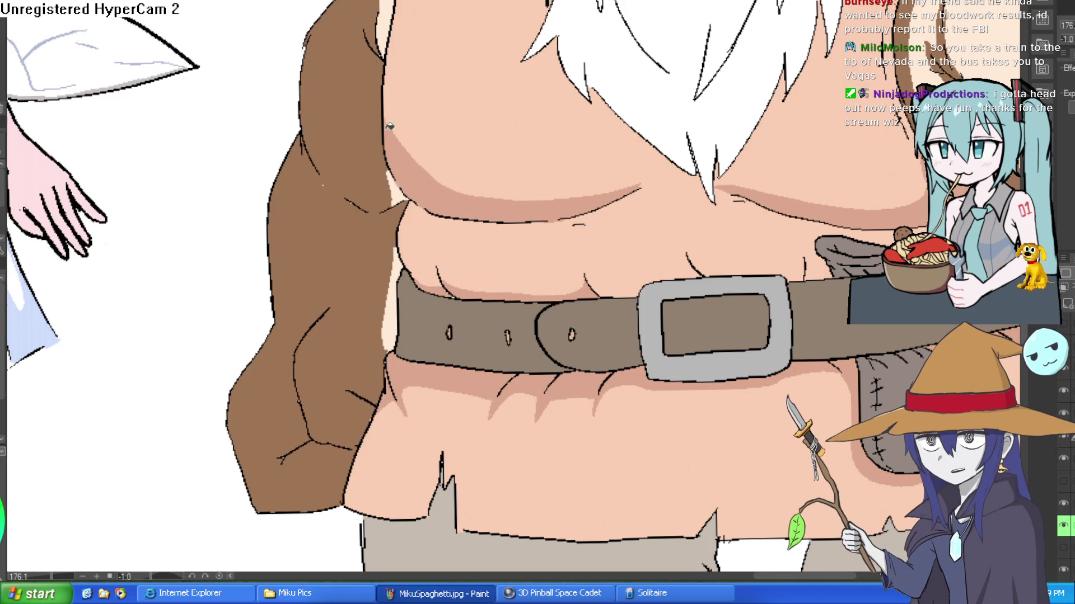
key("ctrl+z")
Close the armpit crease gap with the pen, then fill the crease and torso strip brown.
scroll(385, 230, "up", 2)
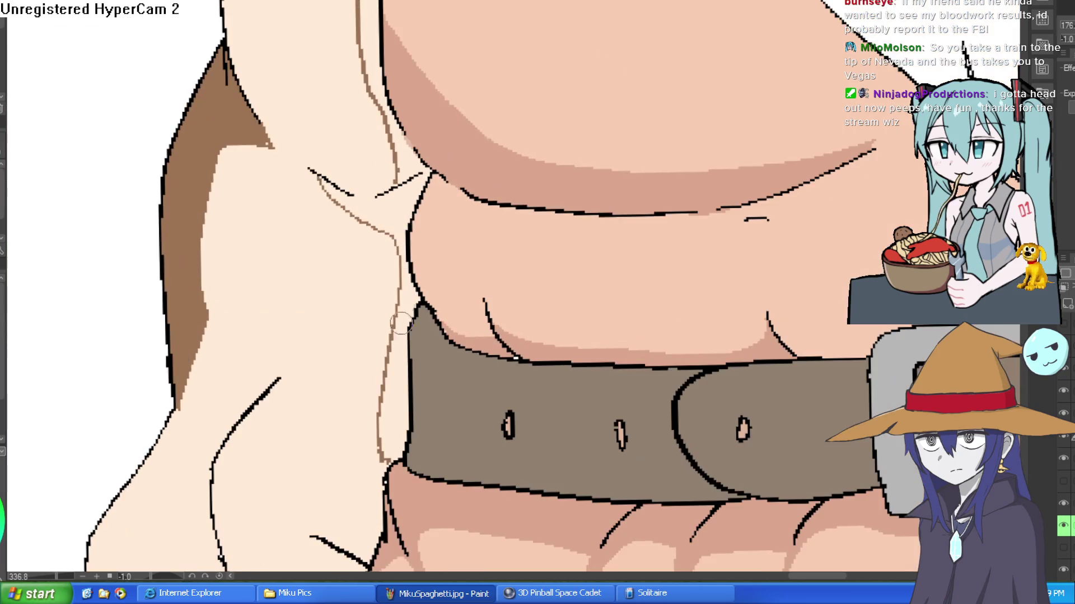
mouse_move(324, 179)
left_mouse_down()
mouse_move(381, 195)
mouse_move(410, 180)
left_mouse_up()
left_click(400, 205)
left_click(395, 103)
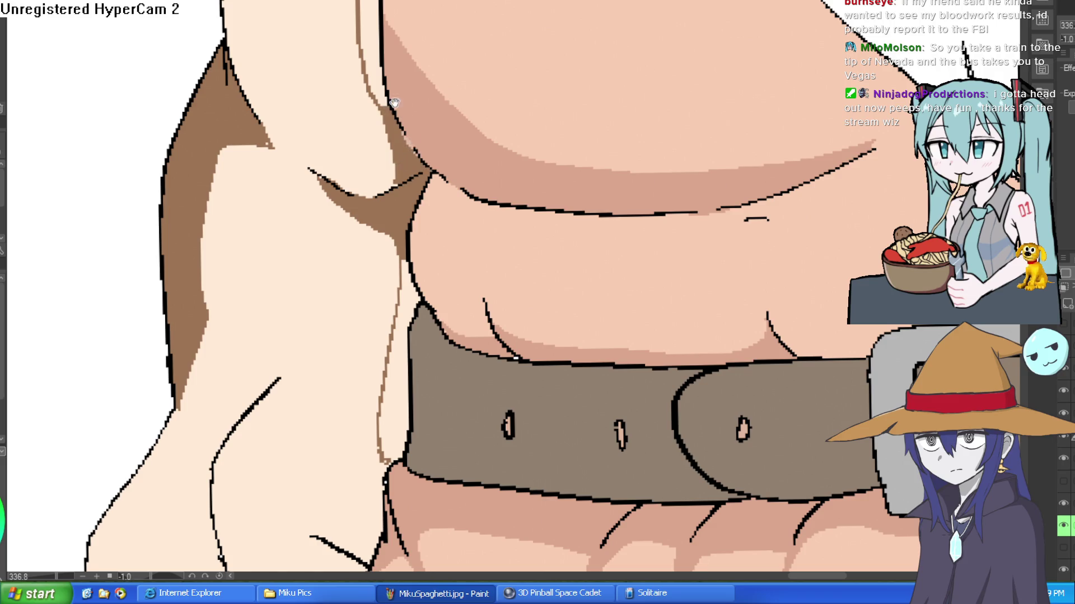
left_click_drag(455, 31, 483, 197)
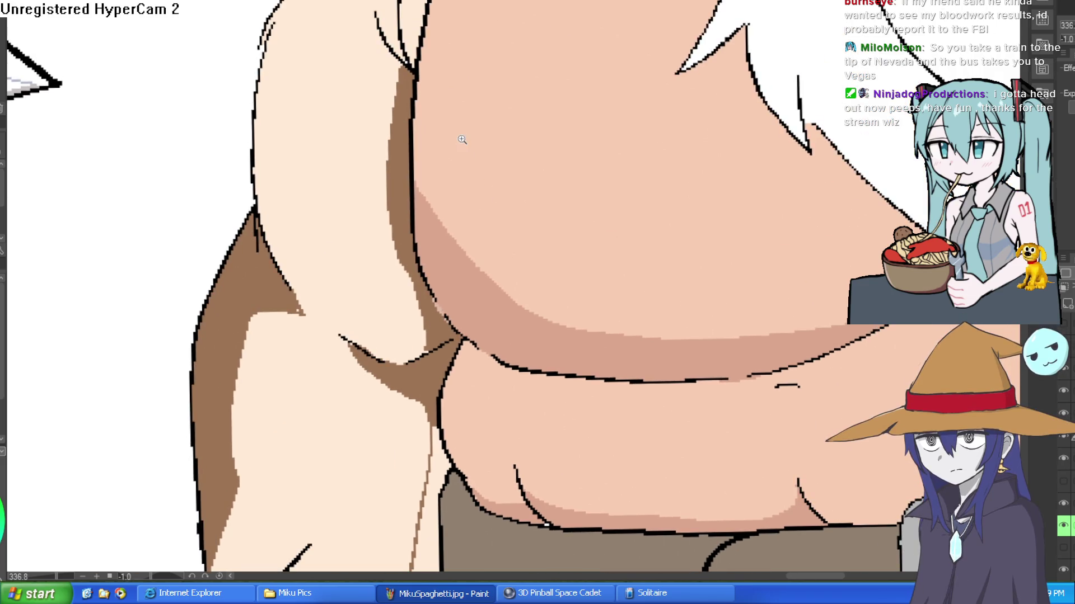
scroll(463, 139, "down", 1)
left_click_drag(565, 153, 527, 85)
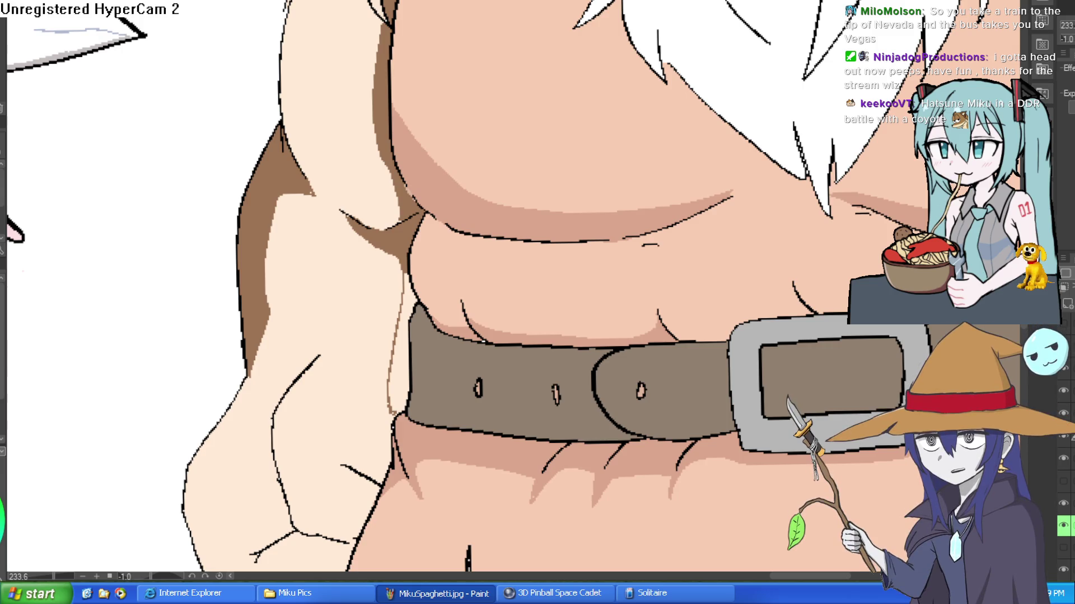
Zoom out over the whole dwarf drawing, then switch to a blank canvas with Ctrl+Tab.
scroll(532, 297, "down", 5)
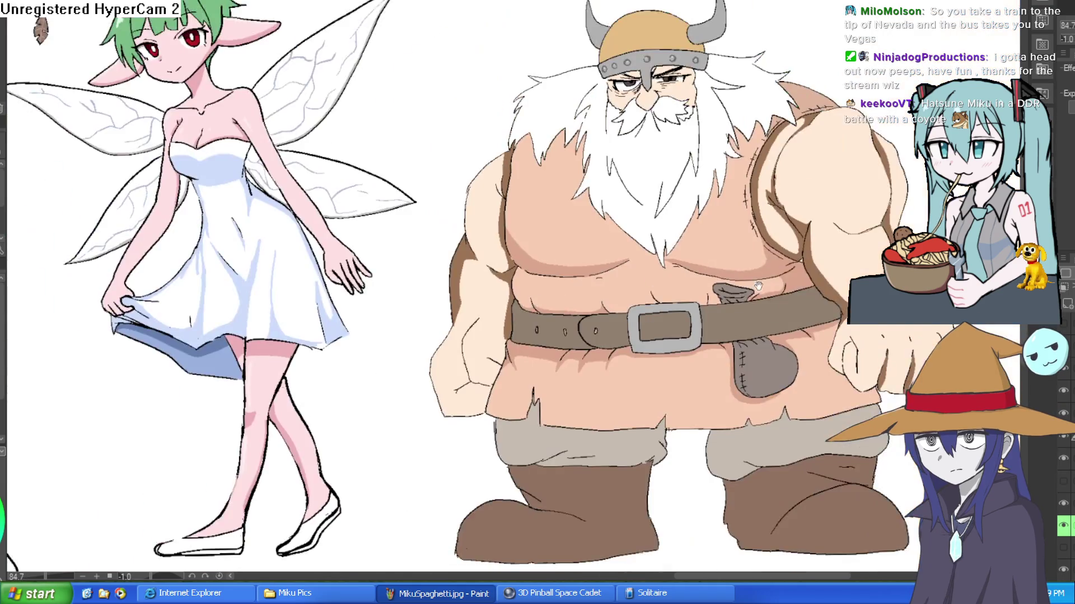
scroll(615, 202, "right", 3)
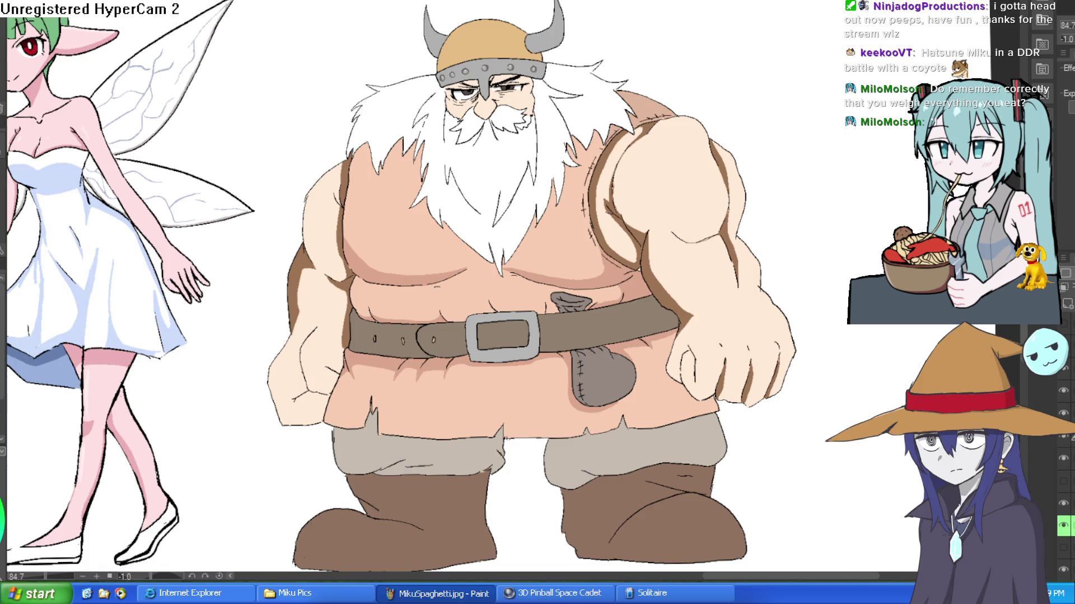
key("ctrl+Tab")
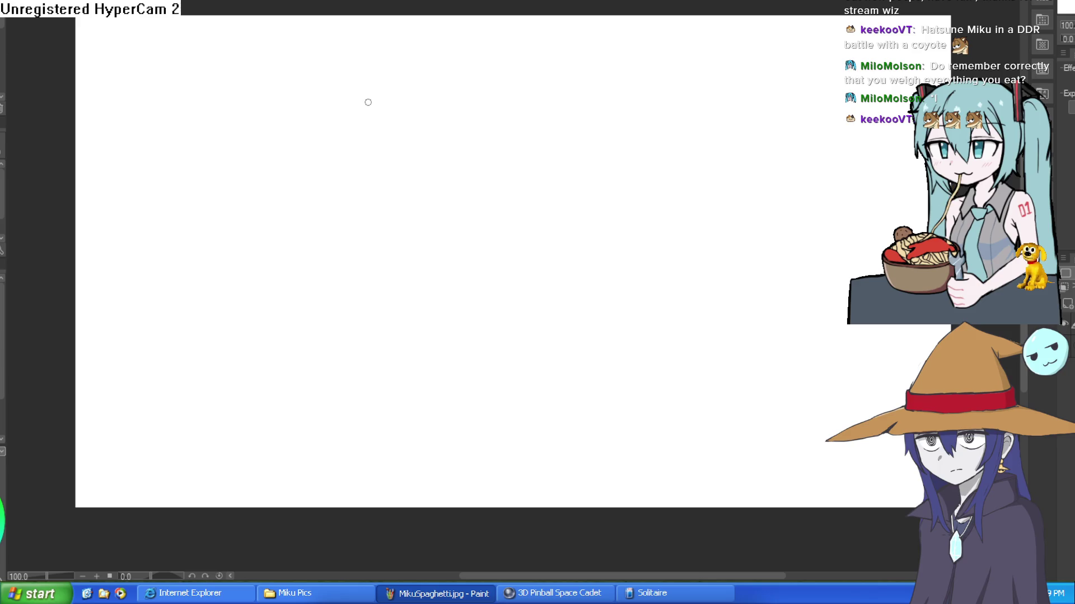
Sketch a closed oval head outline near the upper left after undoing two curved attempts.
left_click_drag(368, 101, 401, 193)
key("ctrl+z")
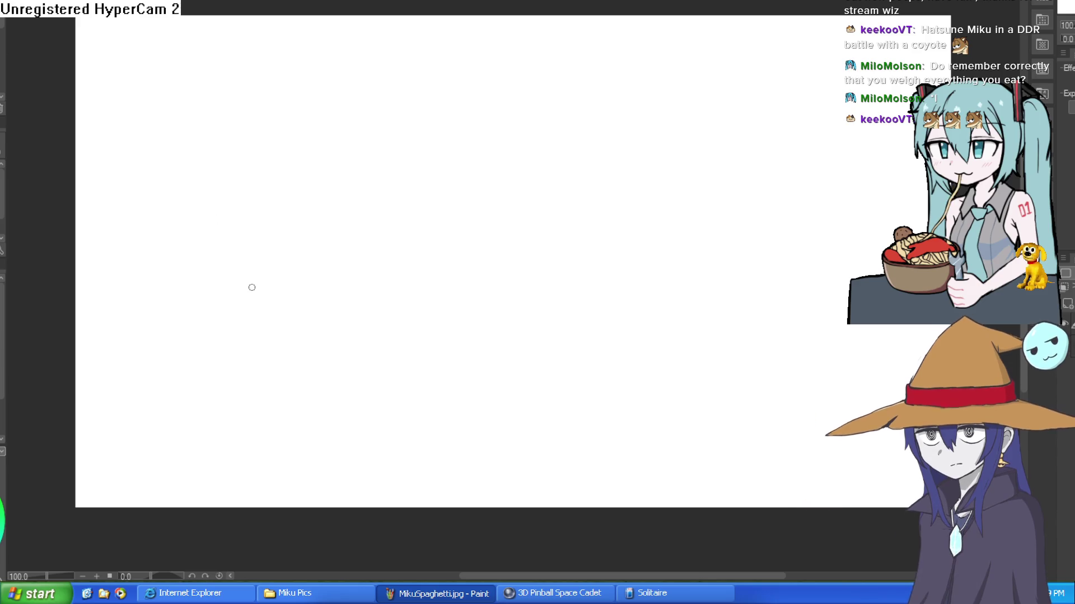
left_click_drag(355, 95, 432, 124)
key("ctrl+z")
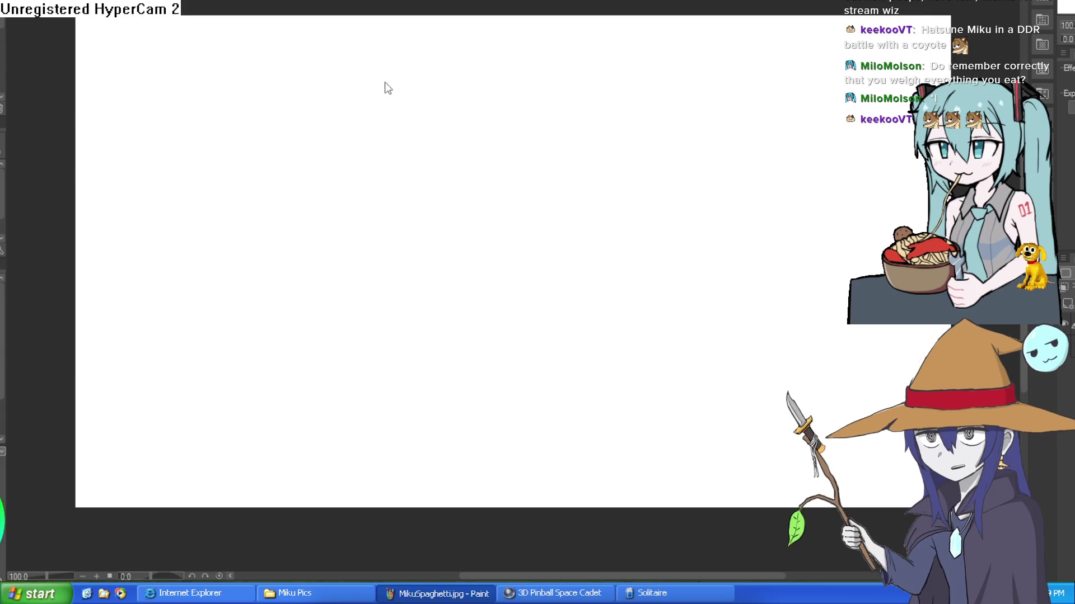
mouse_move(369, 81)
left_mouse_down()
mouse_move(329, 101)
mouse_move(413, 117)
mouse_move(365, 83)
left_mouse_up()
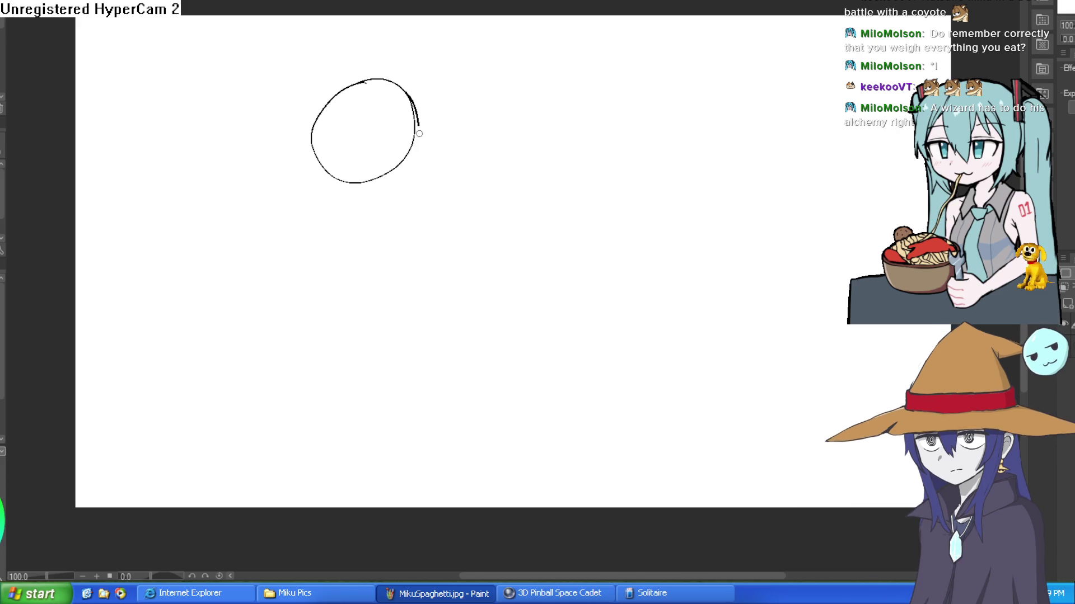
Retrace the head circle's edges and draw a vertical centre guide down through it.
key("ctrl+z")
left_click_drag(314, 149, 377, 75)
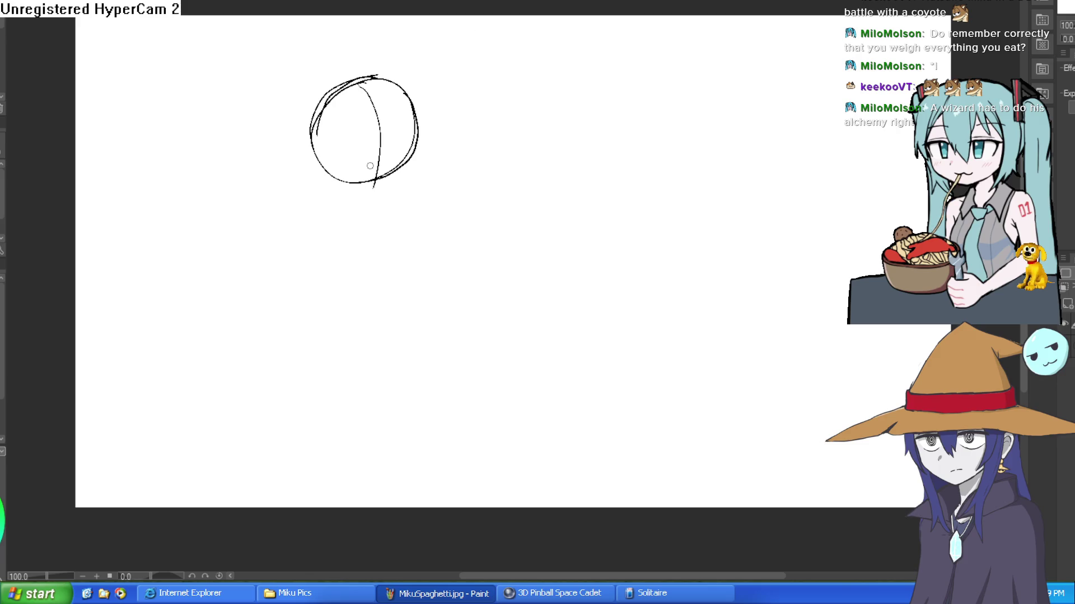
key("ctrl+z")
mouse_move(369, 83)
left_mouse_down()
mouse_move(380, 108)
mouse_move(359, 172)
left_mouse_up()
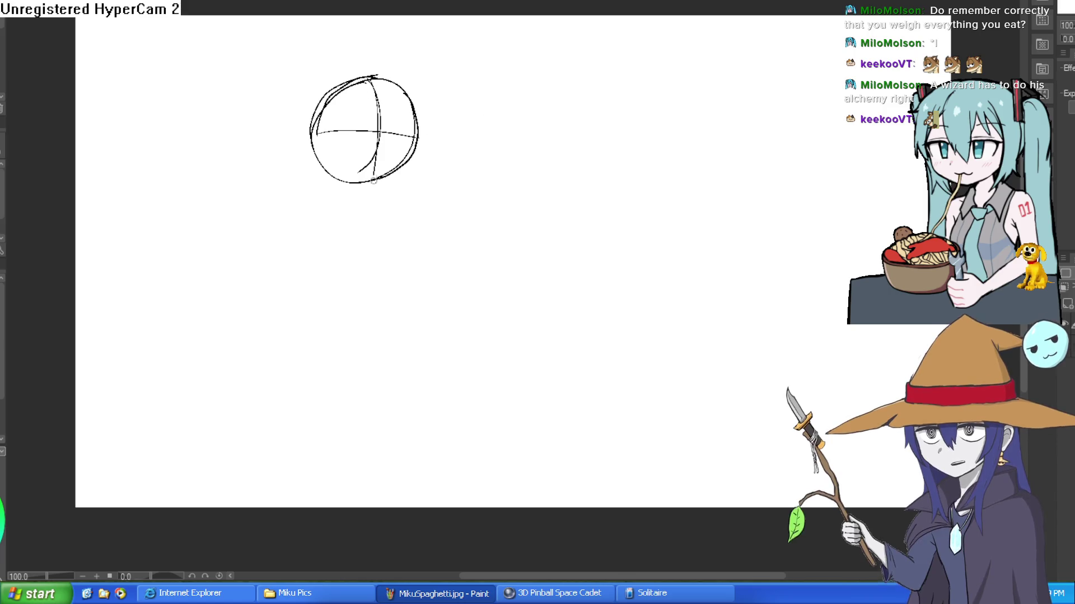
left_click_drag(375, 104, 377, 214)
left_click_drag(305, 118, 329, 189)
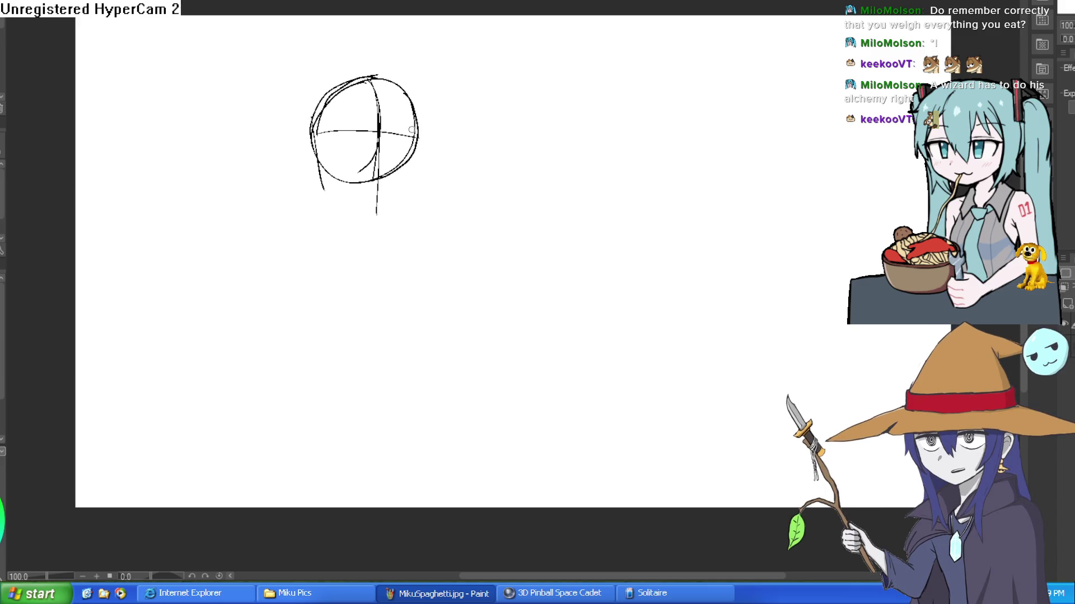
Draw the left and right jaw lines down to the chin and darken the head's upper-left outline.
left_click_drag(409, 142, 415, 124)
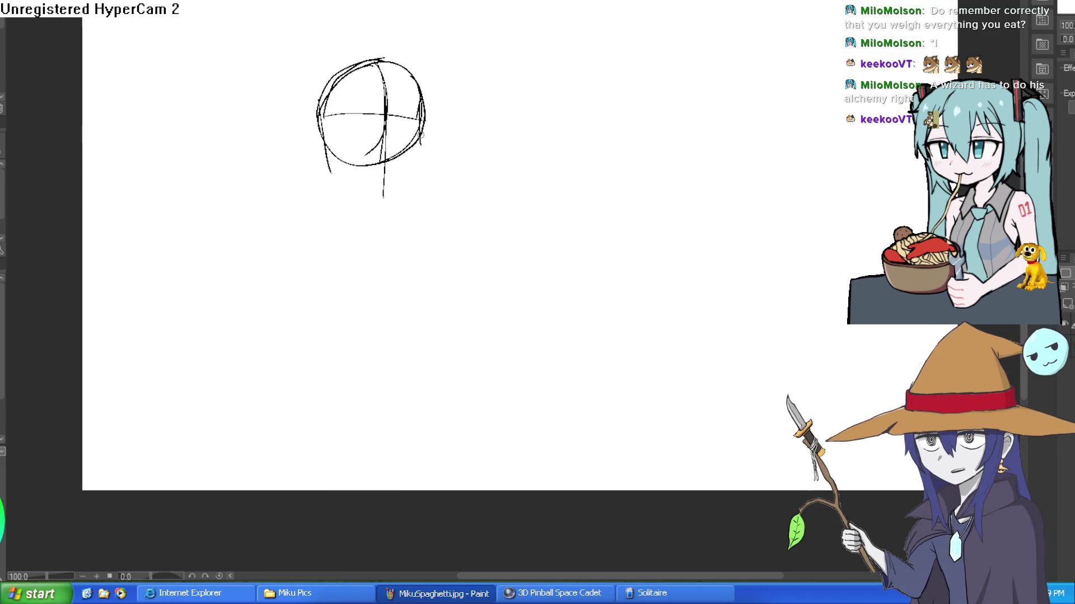
left_click_drag(389, 177, 424, 151)
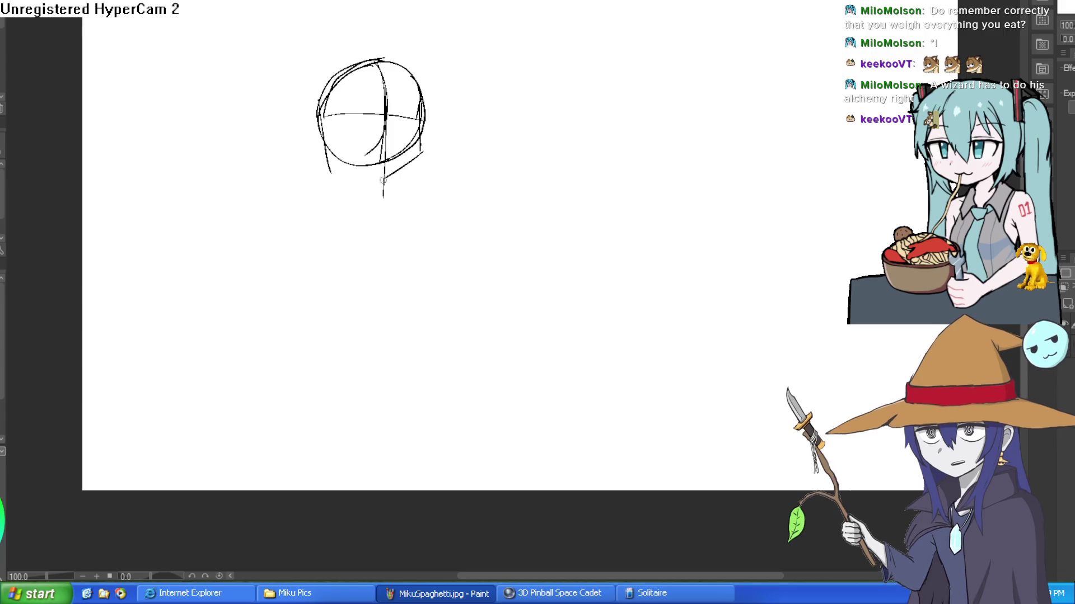
left_click_drag(327, 154, 377, 176)
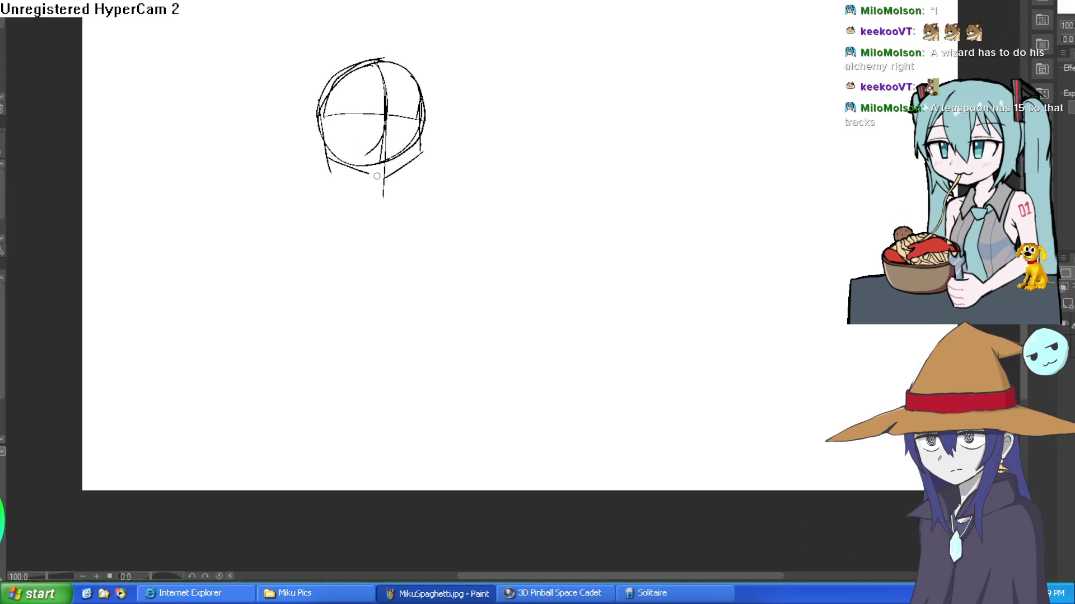
left_click_drag(326, 148, 393, 180)
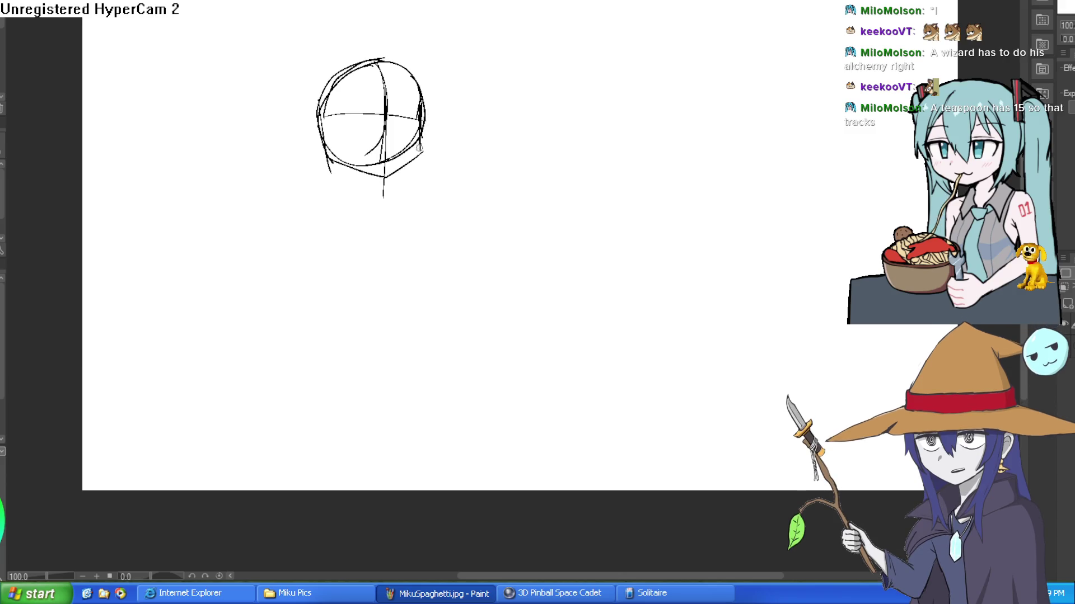
mouse_move(404, 109)
left_mouse_down()
mouse_move(468, 89)
mouse_move(485, 144)
left_mouse_up()
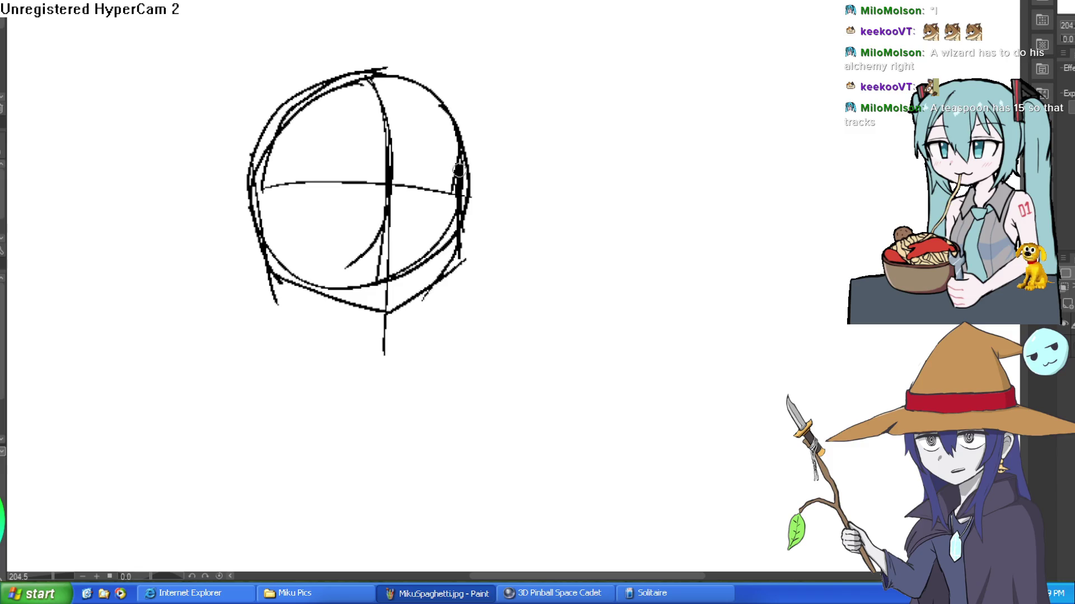
left_click_drag(261, 175, 322, 82)
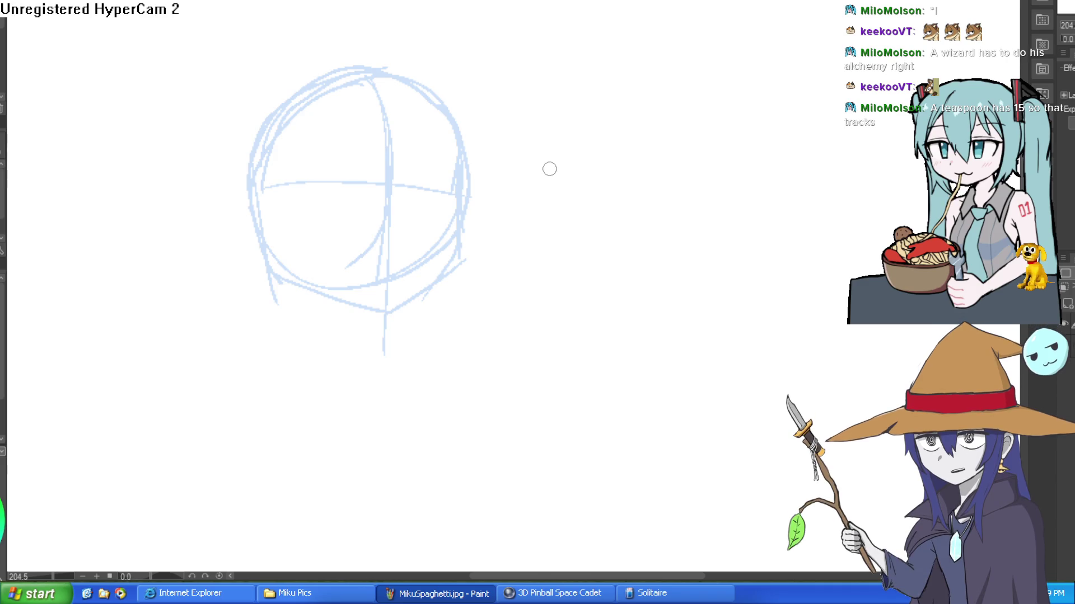
Pan to centre the blue head sketch and zoom in on it.
left_click_drag(540, 190, 529, 146)
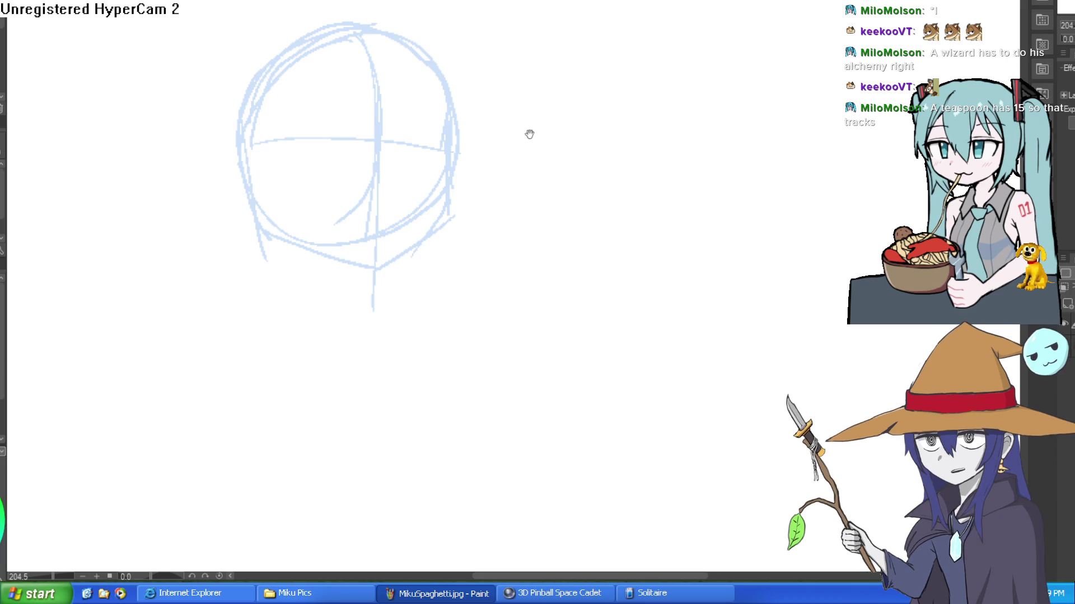
scroll(508, 218, "up", 2)
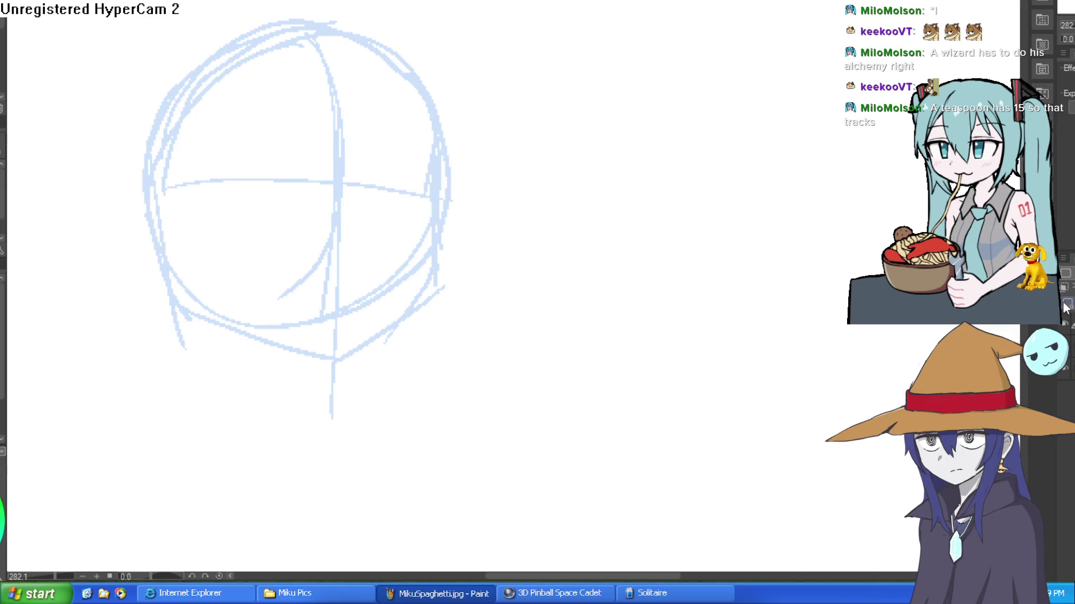
Ink the right head outline and left jawline to the chin, redoing the jaw and smoothing the cheek bump.
mouse_move(441, 141)
left_mouse_down()
mouse_move(436, 262)
mouse_move(367, 341)
mouse_move(331, 360)
mouse_move(182, 314)
mouse_move(164, 253)
left_mouse_up()
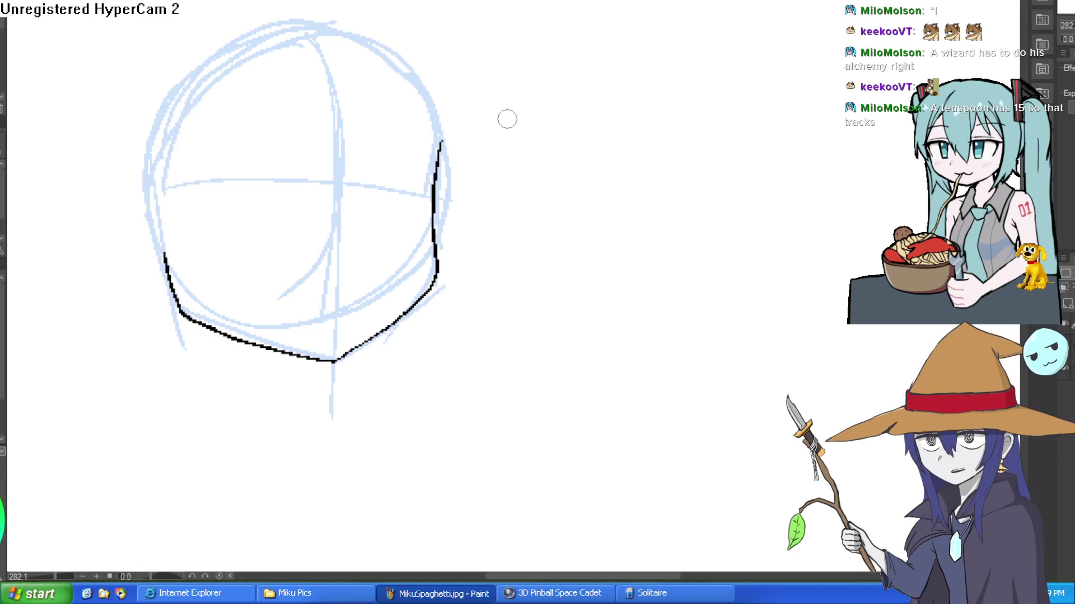
key("ctrl+z")
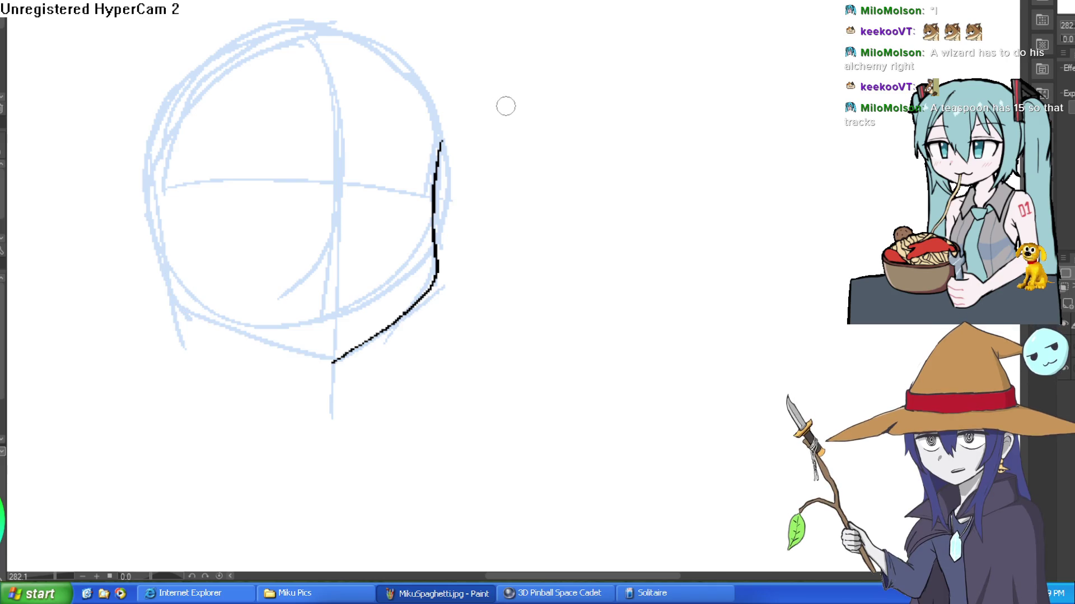
left_click_drag(161, 256, 343, 362)
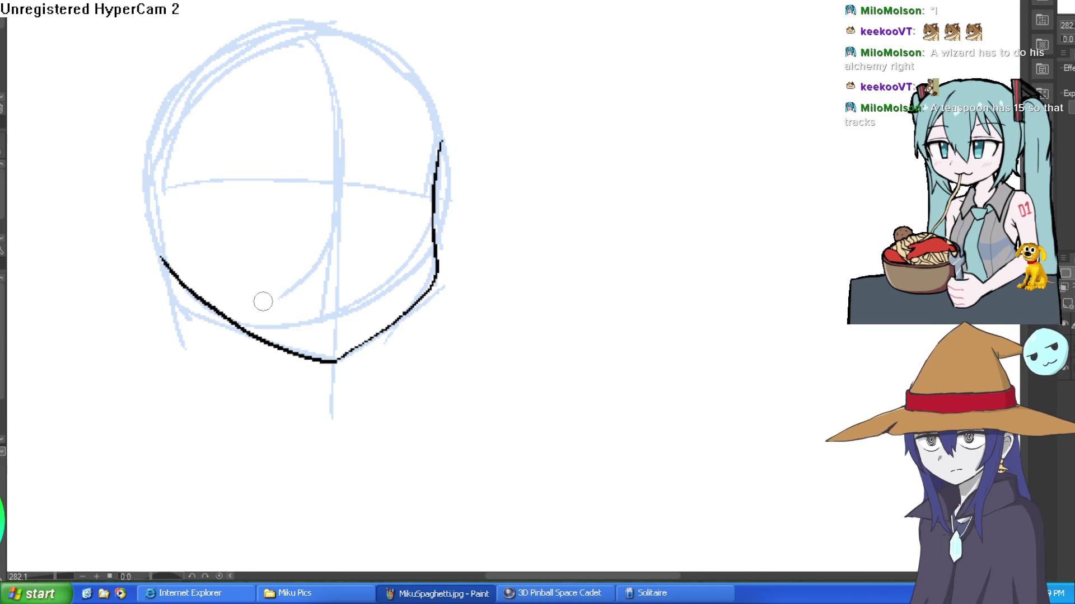
key("ctrl+z")
left_click_drag(163, 257, 336, 361)
left_click_drag(436, 179, 412, 70)
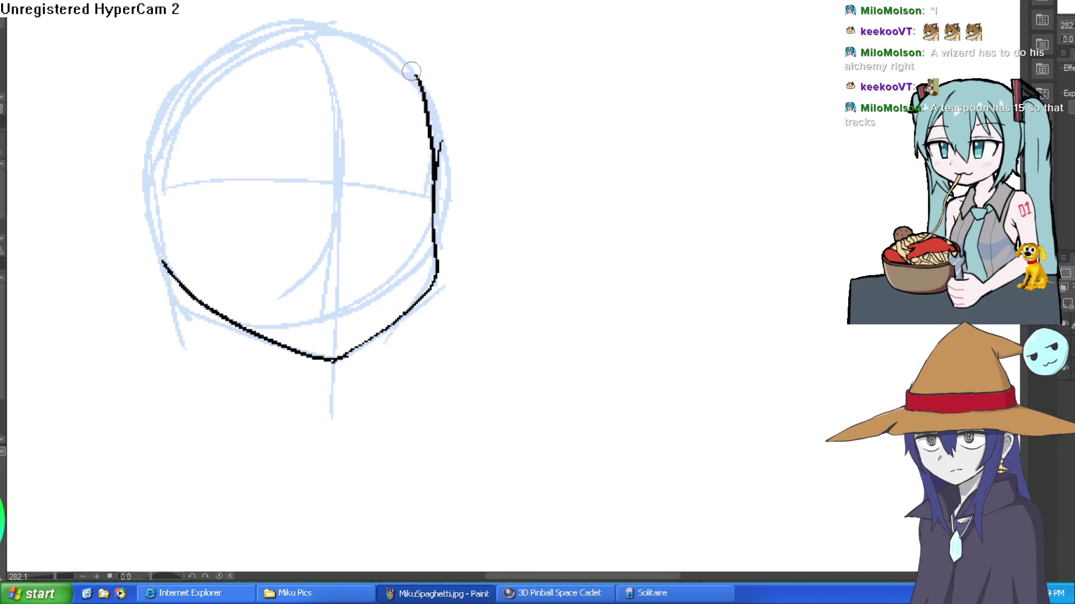
left_click_drag(439, 144, 439, 163)
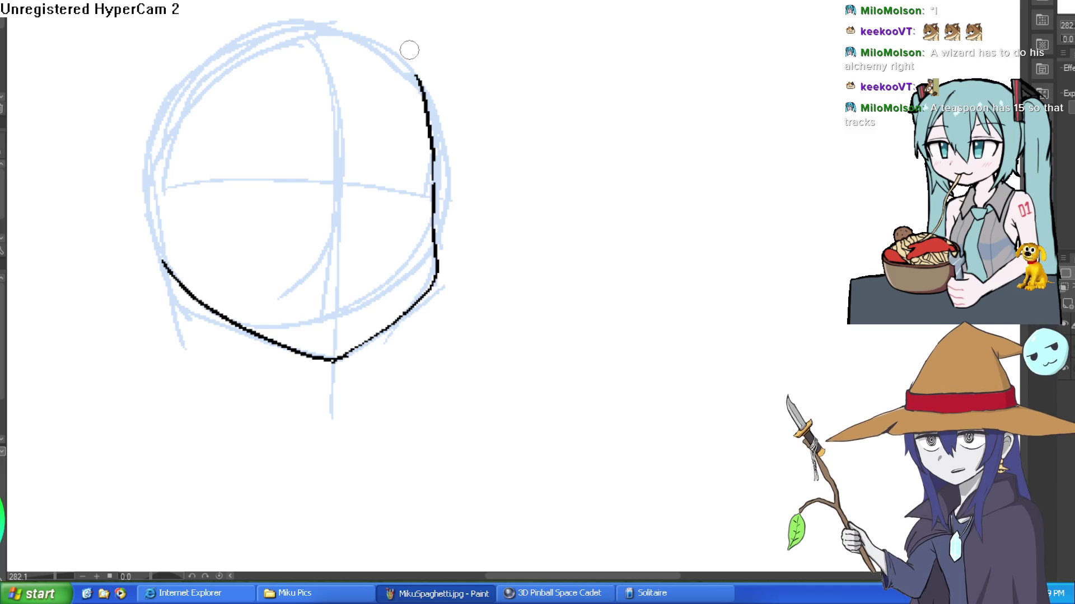
Ink the upper eyelid lines of both eyes, replacing too-thick strokes with a thinner curve.
scroll(410, 50, "up", 3)
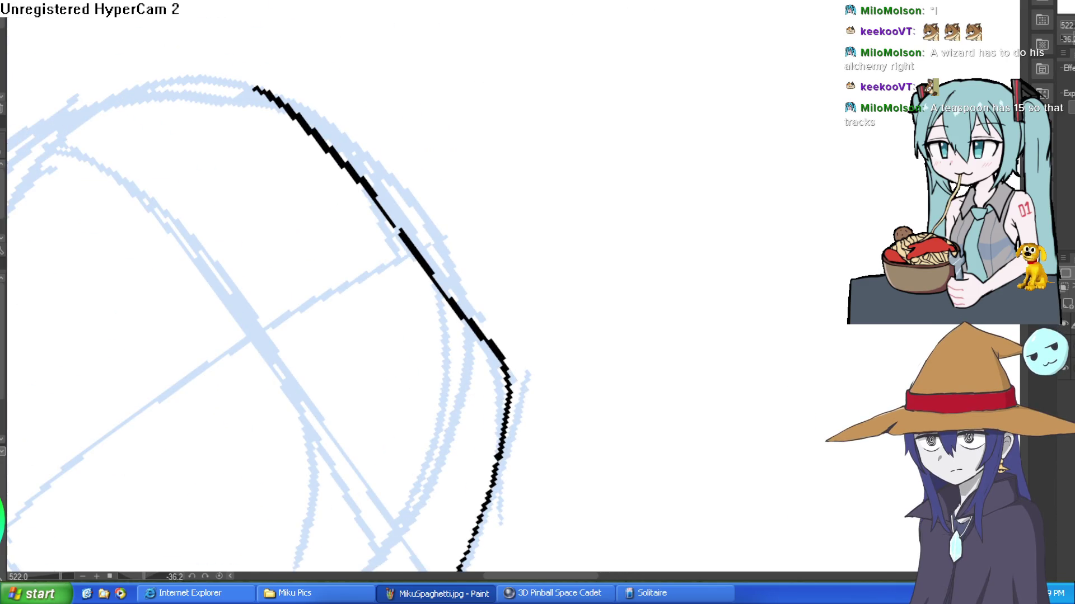
left_click_drag(304, 315, 383, 256)
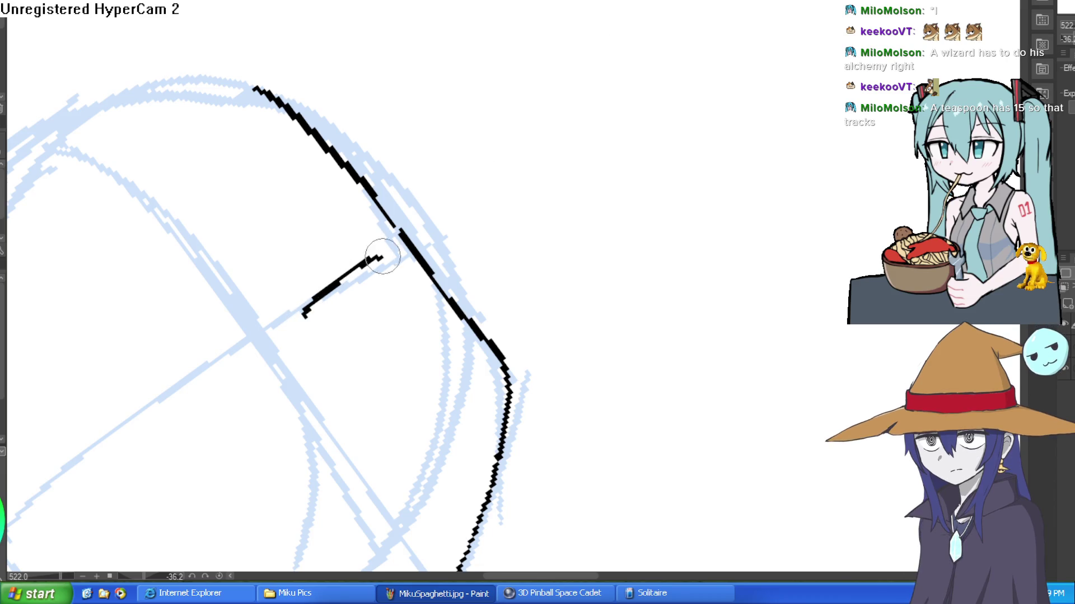
mouse_move(307, 312)
left_mouse_down()
mouse_move(395, 250)
mouse_move(384, 257)
left_mouse_up()
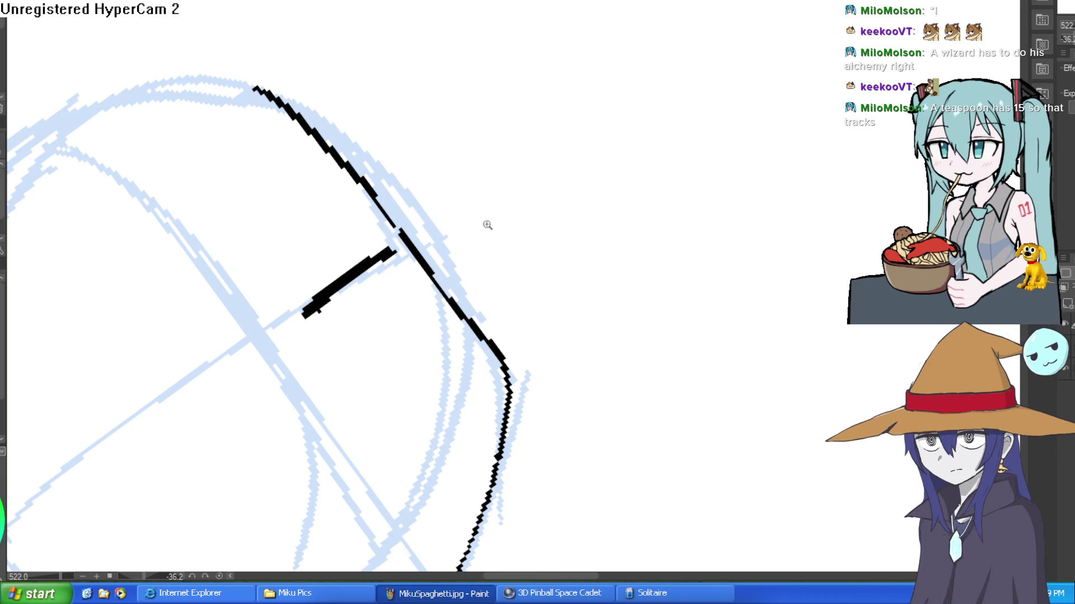
mouse_move(487, 225)
left_mouse_down()
mouse_move(497, 401)
mouse_move(643, 204)
mouse_move(627, 197)
mouse_move(656, 147)
mouse_move(624, 197)
mouse_move(664, 130)
mouse_move(396, 149)
mouse_move(504, 197)
left_mouse_up()
key("ctrl+z")
key("ctrl+z")
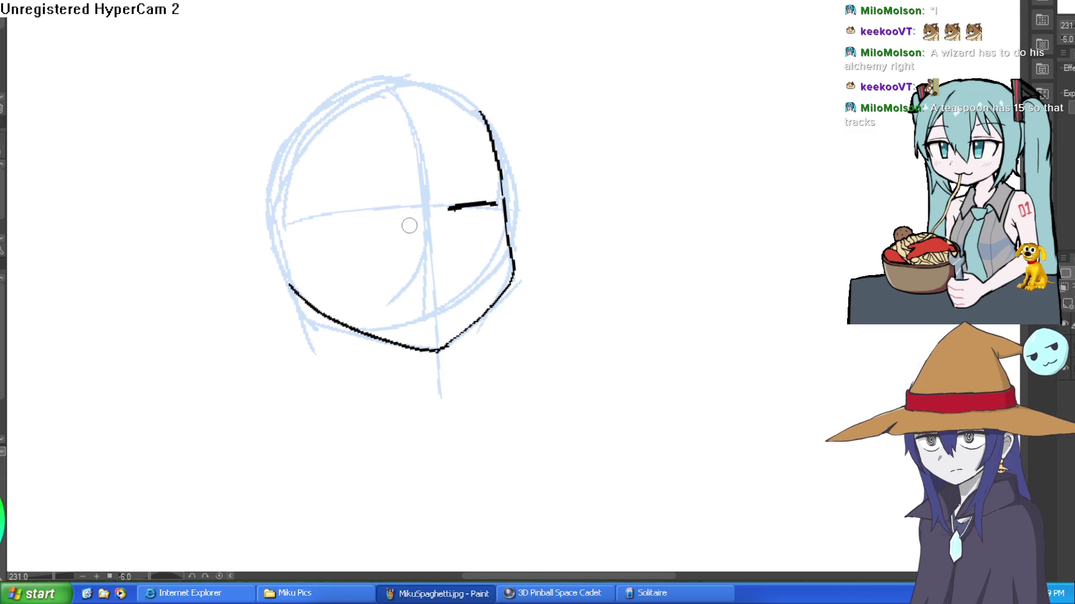
mouse_move(404, 214)
left_mouse_down()
mouse_move(336, 234)
mouse_move(411, 212)
left_mouse_up()
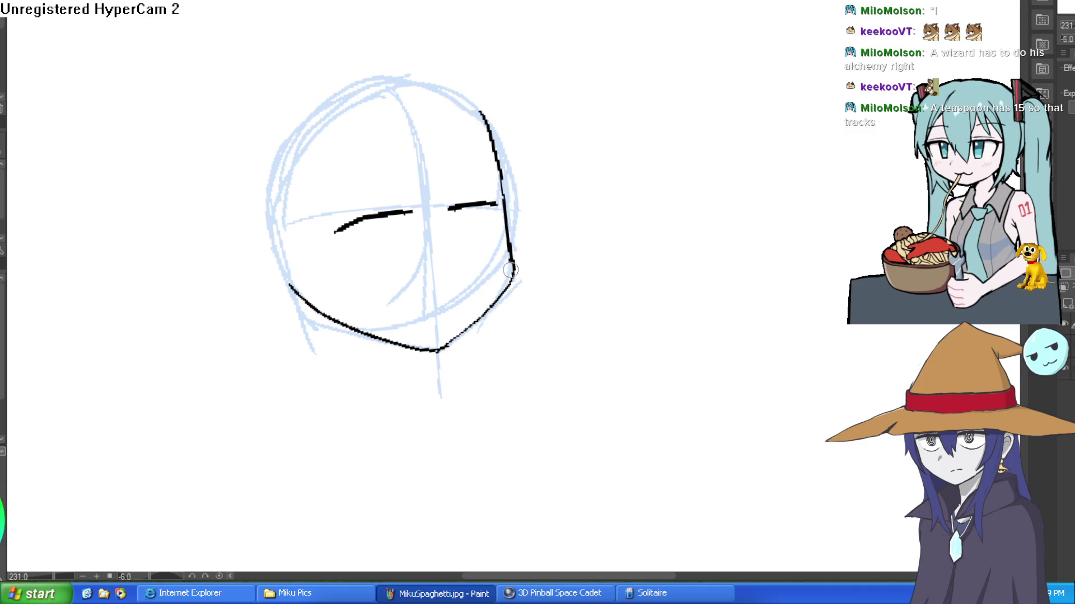
Re-ink a cleaner jawline and a darker right face outline with the view turned upright.
mouse_move(511, 269)
left_mouse_down()
mouse_move(434, 334)
mouse_move(285, 284)
mouse_move(367, 336)
mouse_move(434, 343)
mouse_move(482, 314)
mouse_move(517, 269)
left_mouse_up()
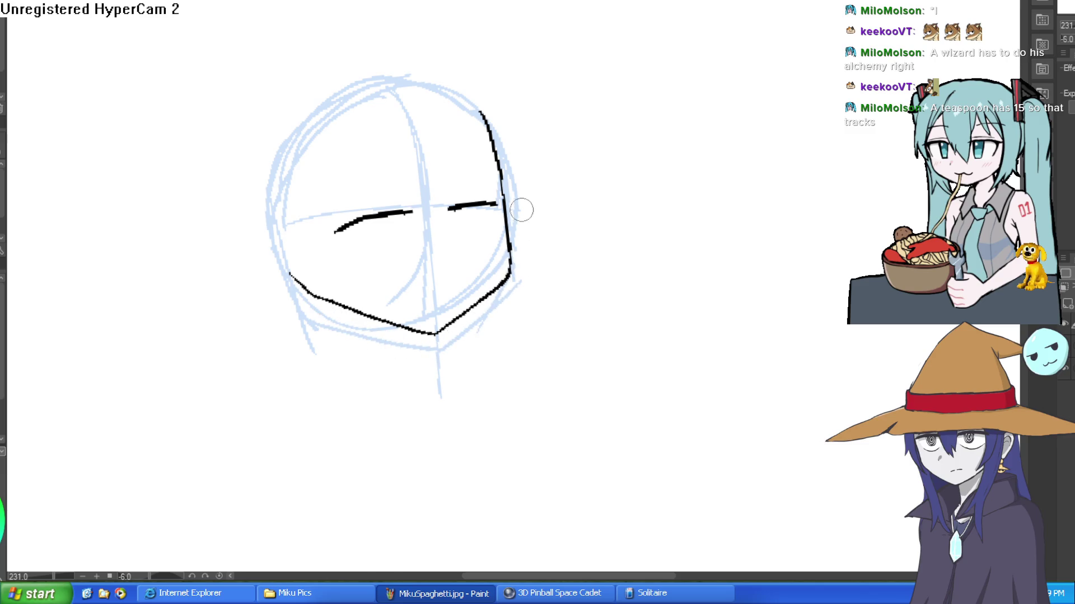
left_click_drag(566, 196, 585, 192)
left_click_drag(592, 144, 575, 125)
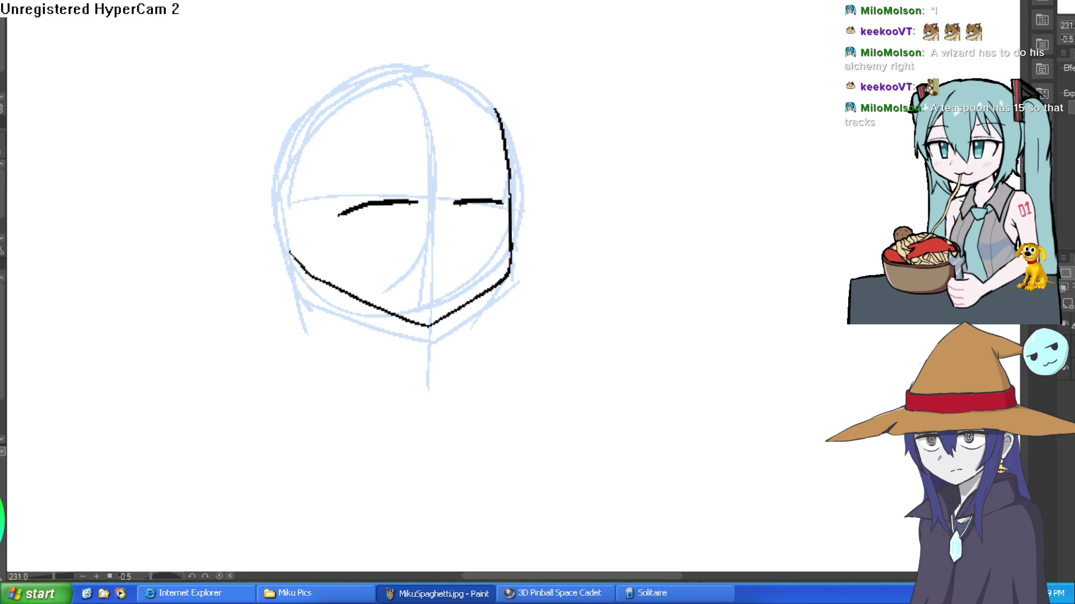
mouse_move(510, 177)
left_mouse_down()
mouse_move(508, 255)
mouse_move(492, 288)
mouse_move(510, 224)
mouse_move(510, 246)
mouse_move(487, 300)
left_mouse_up()
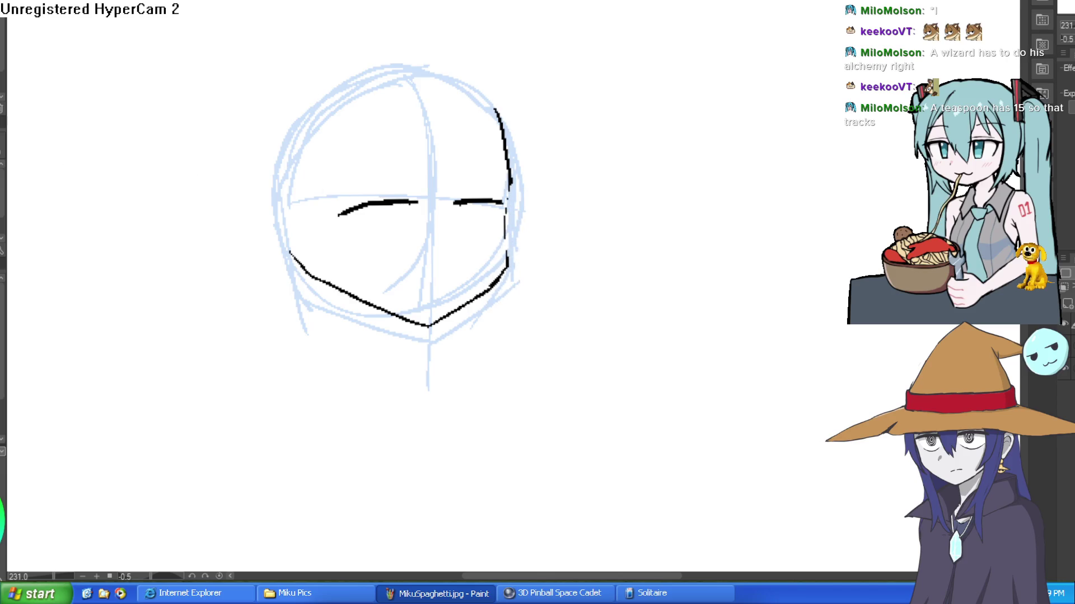
Draw the lower lids and pupils of both eyes, a wavy mouth, a nose mark, and thicken the right outline.
left_click_drag(346, 118, 439, 217)
left_click_drag(255, 191, 353, 175)
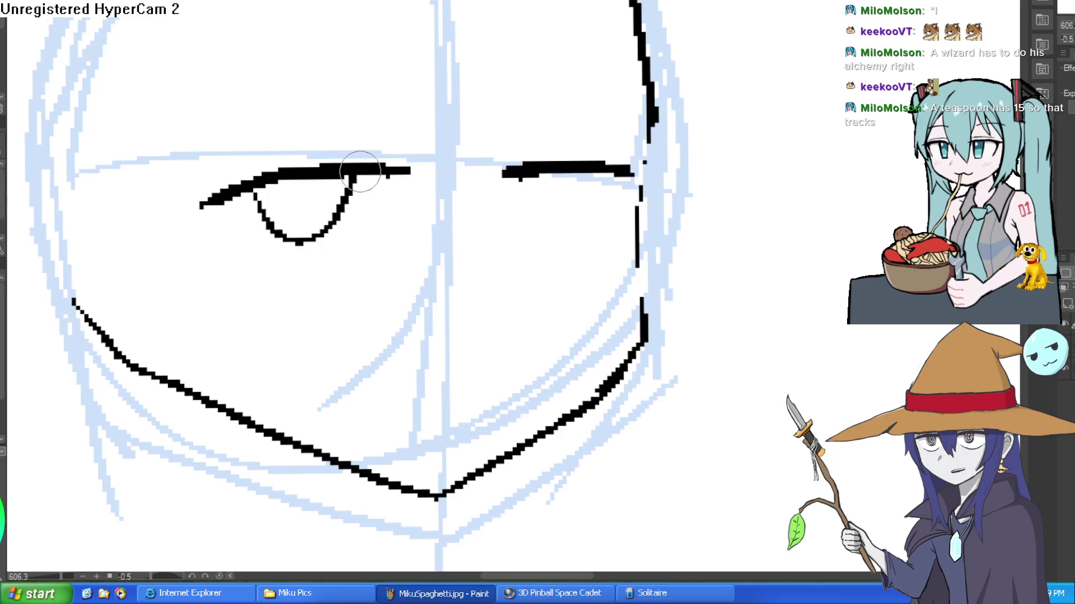
mouse_move(516, 177)
left_mouse_down()
mouse_move(593, 175)
mouse_move(542, 188)
left_mouse_up()
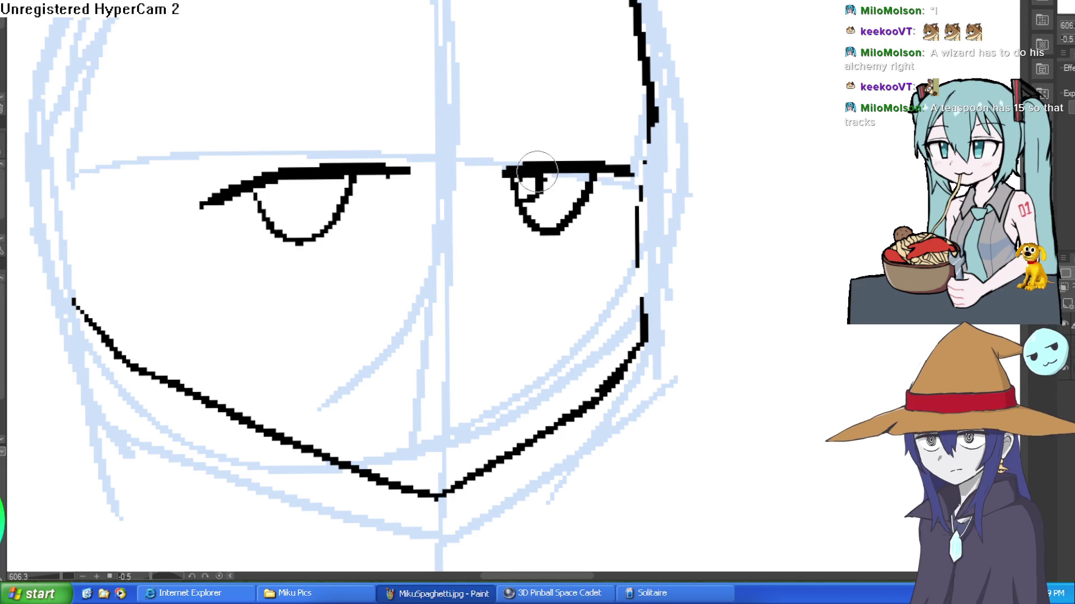
left_click_drag(286, 180, 261, 206)
mouse_move(487, 355)
left_mouse_down()
mouse_move(353, 379)
mouse_move(322, 369)
left_mouse_up()
left_click_drag(492, 267, 506, 274)
mouse_move(647, 147)
left_mouse_down()
mouse_move(632, 238)
mouse_move(643, 336)
mouse_move(430, 479)
mouse_move(606, 412)
mouse_move(508, 352)
left_mouse_up()
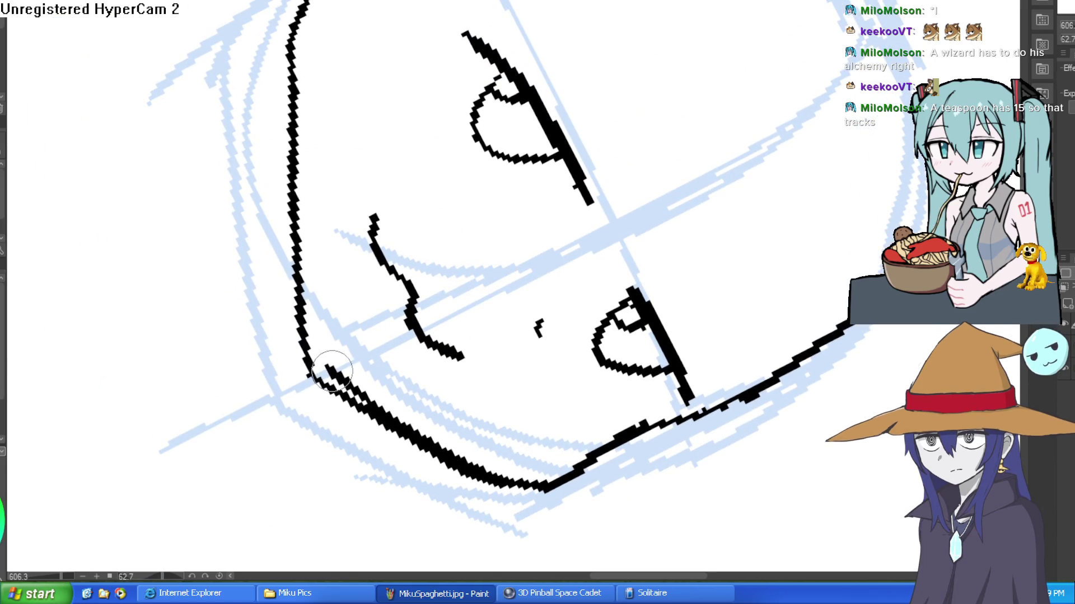
Erase the doubled left face outline down to a single line.
mouse_move(336, 387)
left_mouse_down()
mouse_move(319, 25)
mouse_move(292, 56)
mouse_move(283, 91)
mouse_move(295, 258)
left_mouse_up()
key("e")
mouse_move(286, 340)
left_mouse_down()
mouse_move(294, 301)
mouse_move(288, 327)
mouse_move(383, 431)
mouse_move(606, 503)
left_mouse_up()
scroll(606, 503, "down", 5)
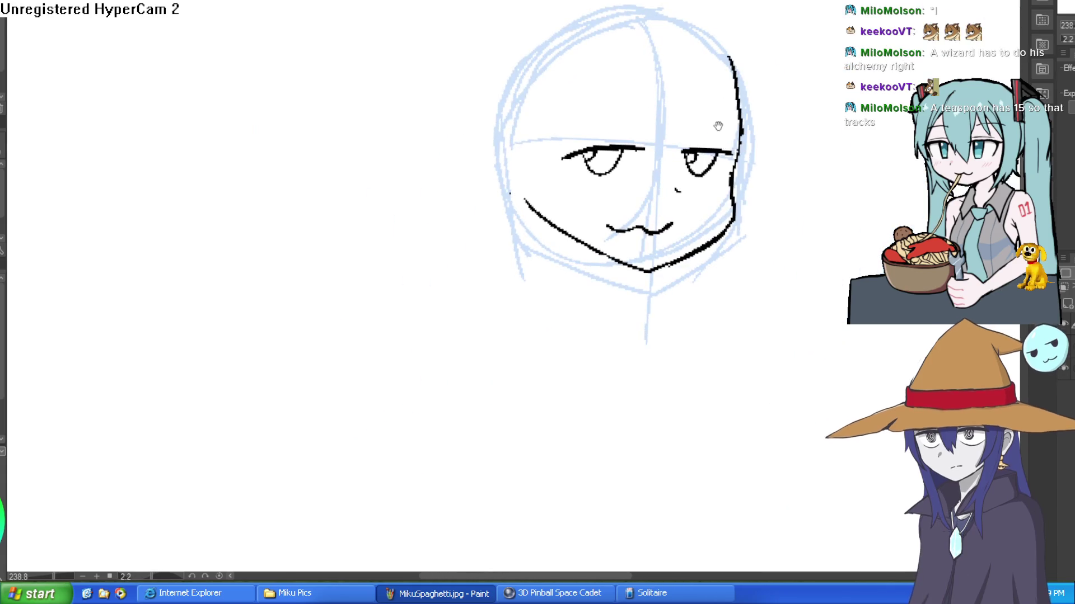
scroll(763, 151, "right", 4)
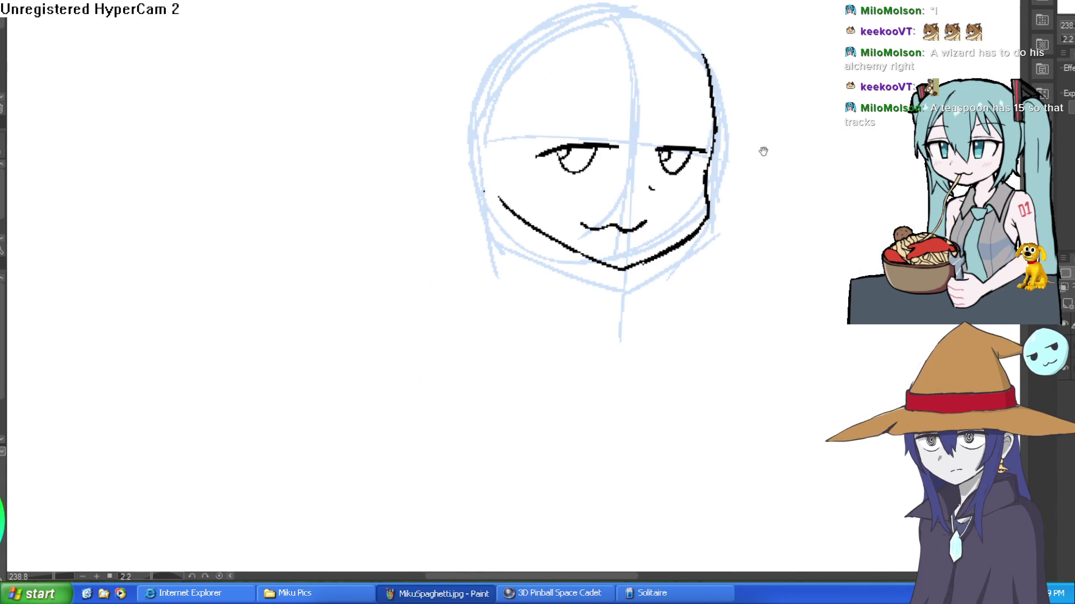
scroll(618, 124, "up", 3)
Thicken the left eye's outer corner and add lash wing strokes.
left_click_drag(618, 124, 500, 133)
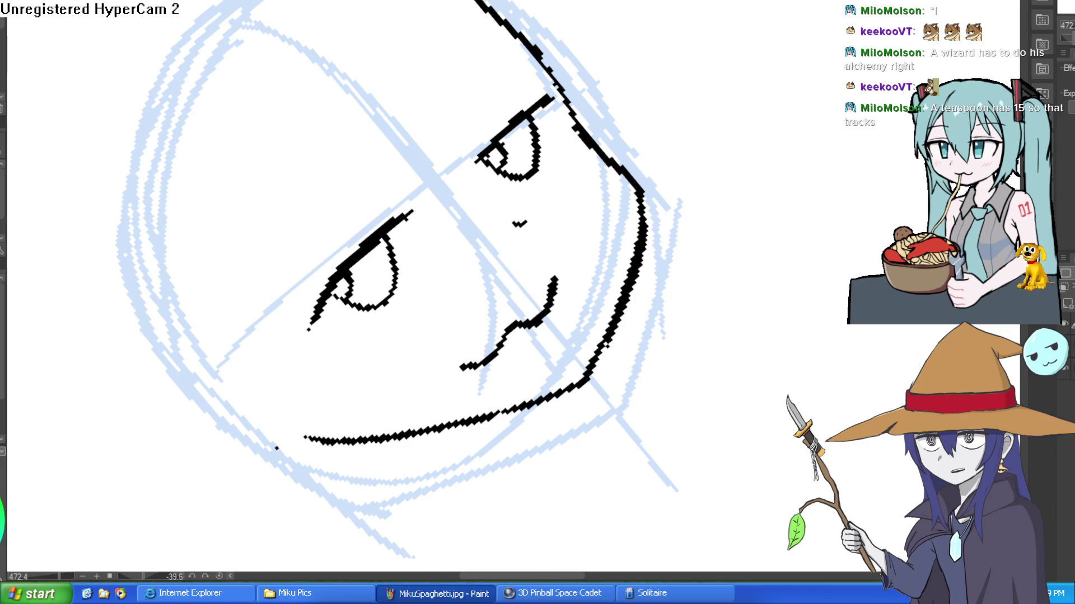
mouse_move(442, 63)
left_mouse_down()
mouse_move(612, 180)
mouse_move(451, 70)
left_mouse_up()
scroll(325, 92, "up", 2)
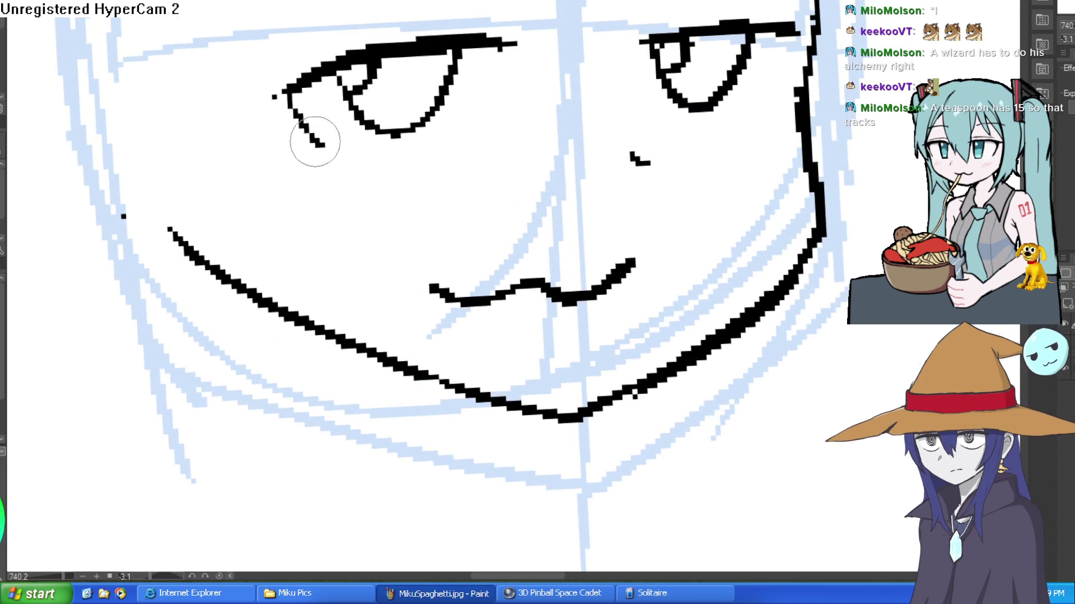
left_click_drag(314, 141, 283, 98)
left_click_drag(347, 56, 254, 103)
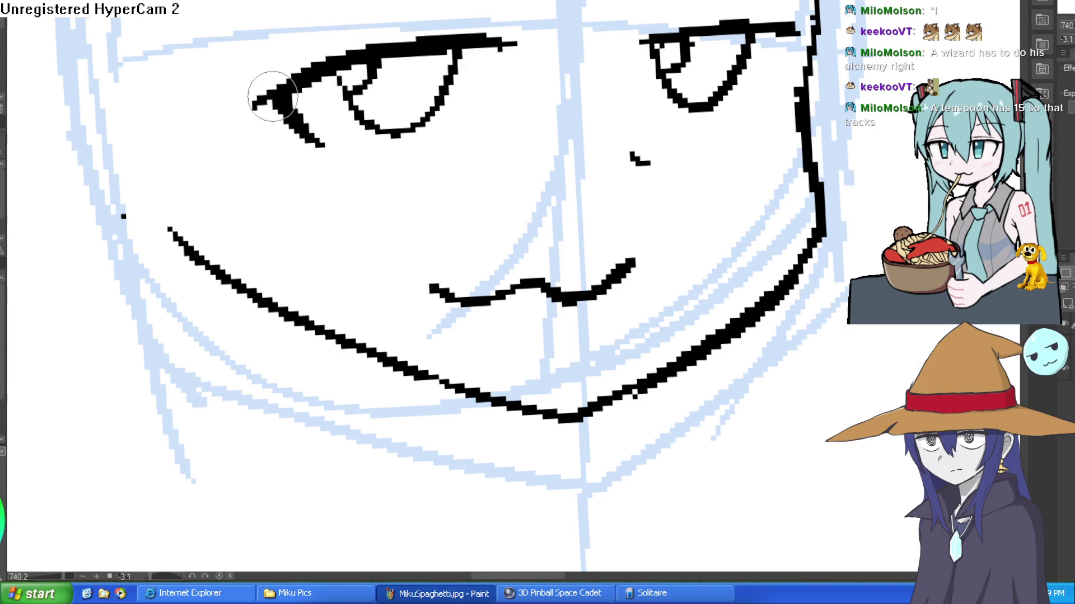
Thicken the right eye's upper lid corner, add lashes, and tidy its inner corner and lower lid.
left_click_drag(575, 49, 483, 75)
mouse_move(649, 53)
left_mouse_down()
mouse_move(706, 56)
mouse_move(685, 127)
left_mouse_up()
mouse_move(719, 48)
left_mouse_down()
mouse_move(694, 107)
mouse_move(744, 51)
left_mouse_up()
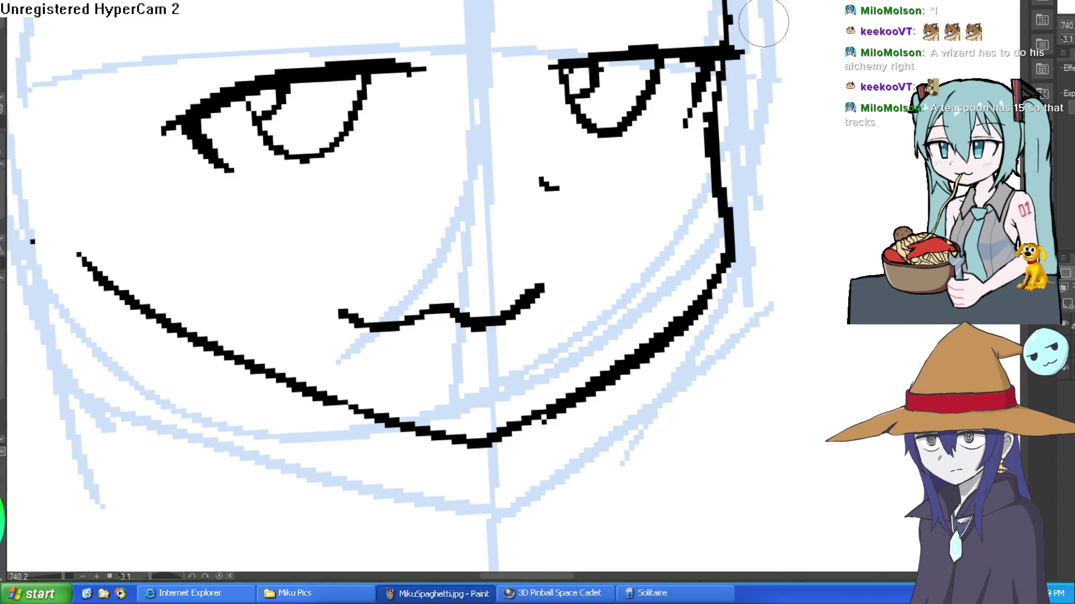
left_click_drag(666, 53, 733, 56)
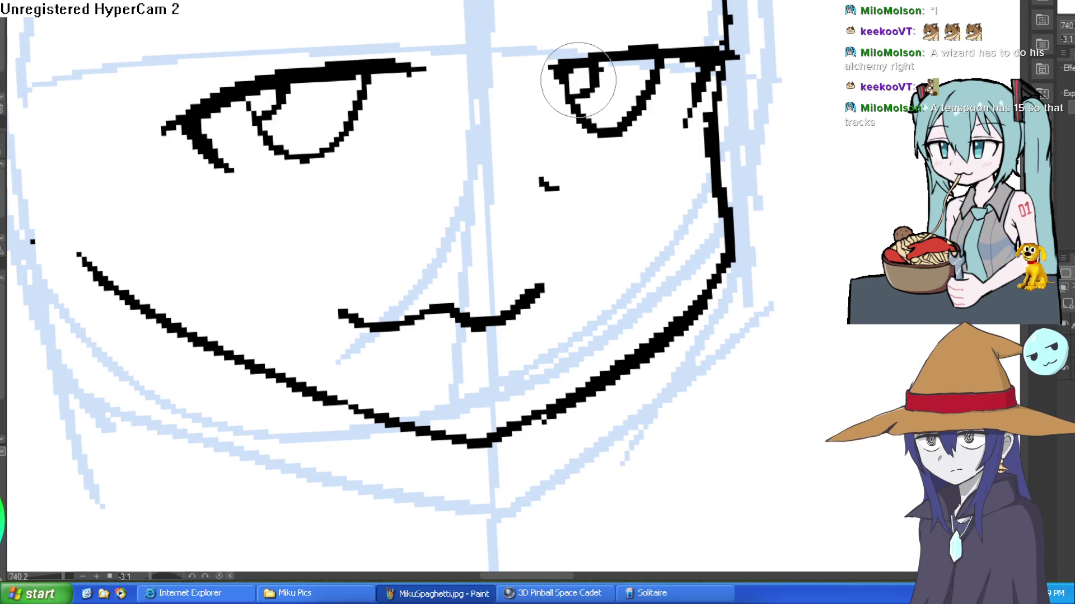
mouse_move(578, 80)
left_mouse_down()
mouse_move(576, 91)
mouse_move(595, 67)
mouse_move(588, 84)
mouse_move(548, 52)
left_mouse_up()
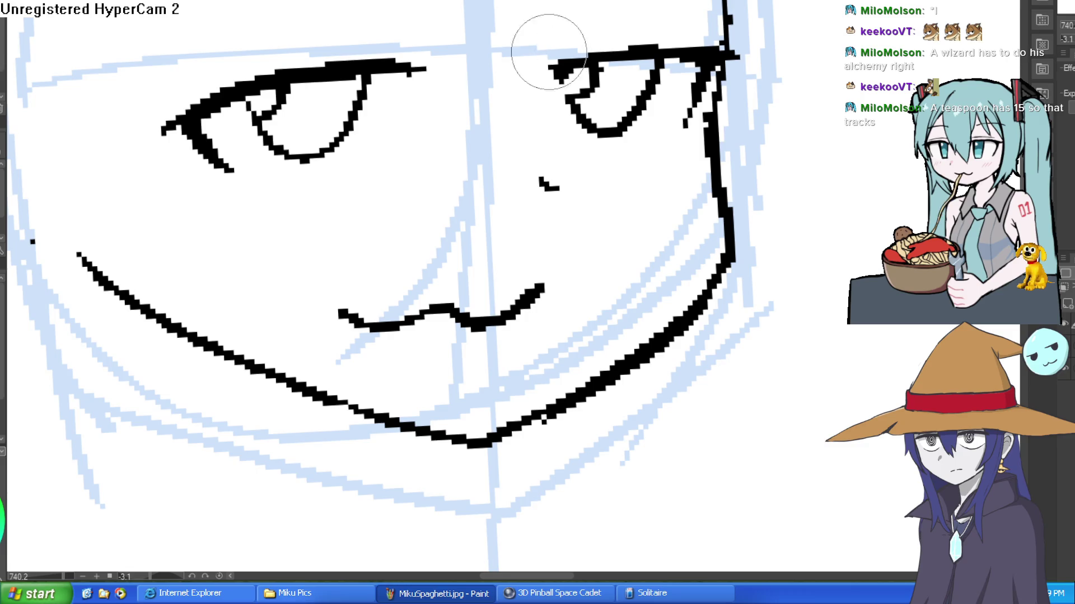
Erase a stray mark and the old mouth stroke, then start redrawing the mouth.
key("ctrl+minus")
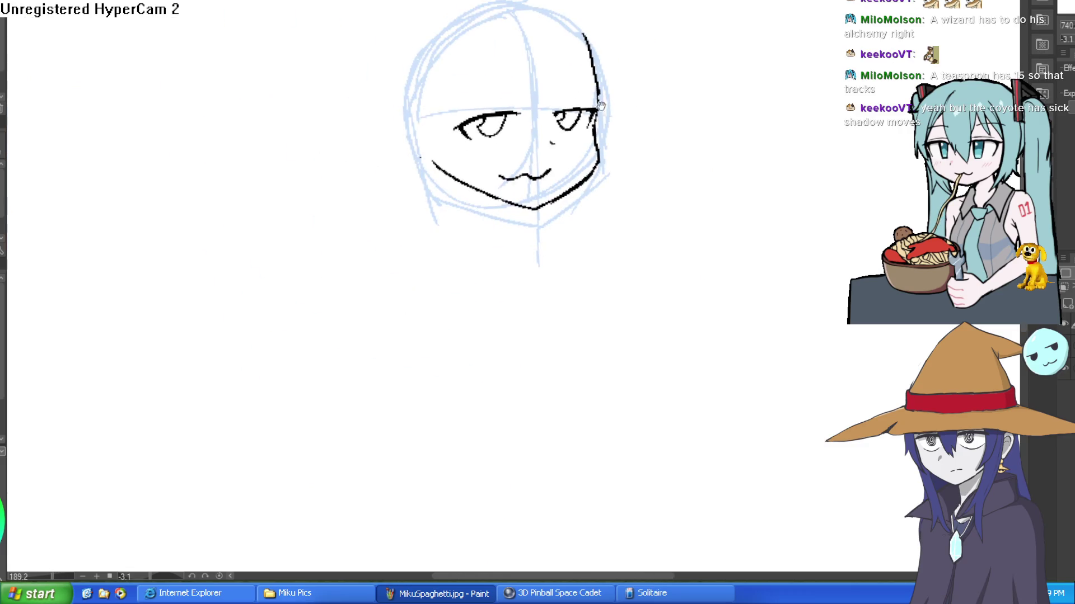
mouse_move(601, 105)
left_mouse_down()
mouse_move(669, 136)
mouse_move(577, 141)
left_mouse_up()
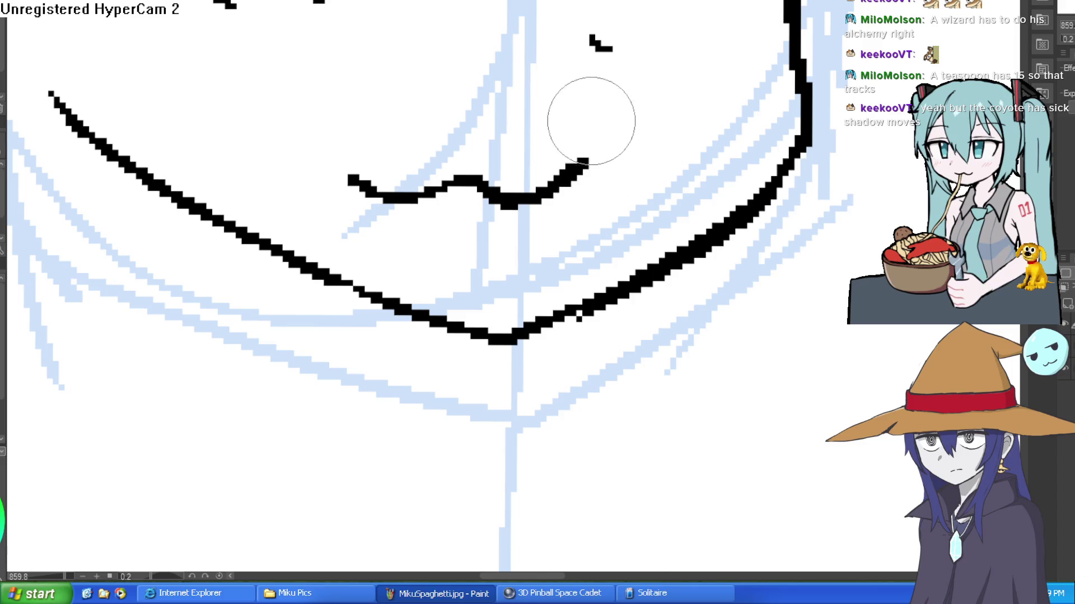
left_click_drag(594, 78, 599, 52)
left_click_drag(429, 37, 429, 222)
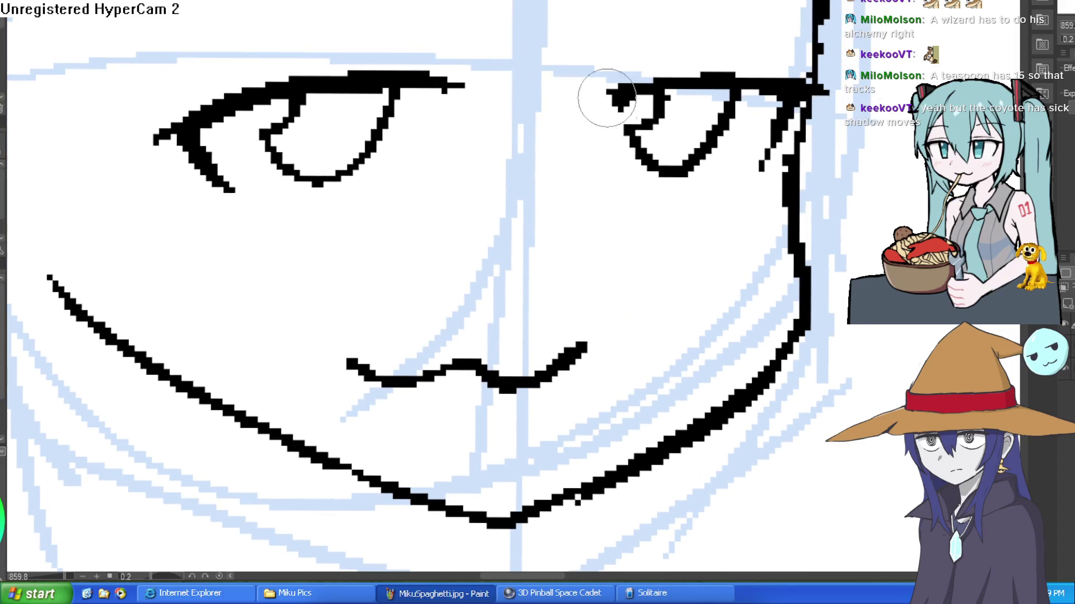
key("ctrl+z")
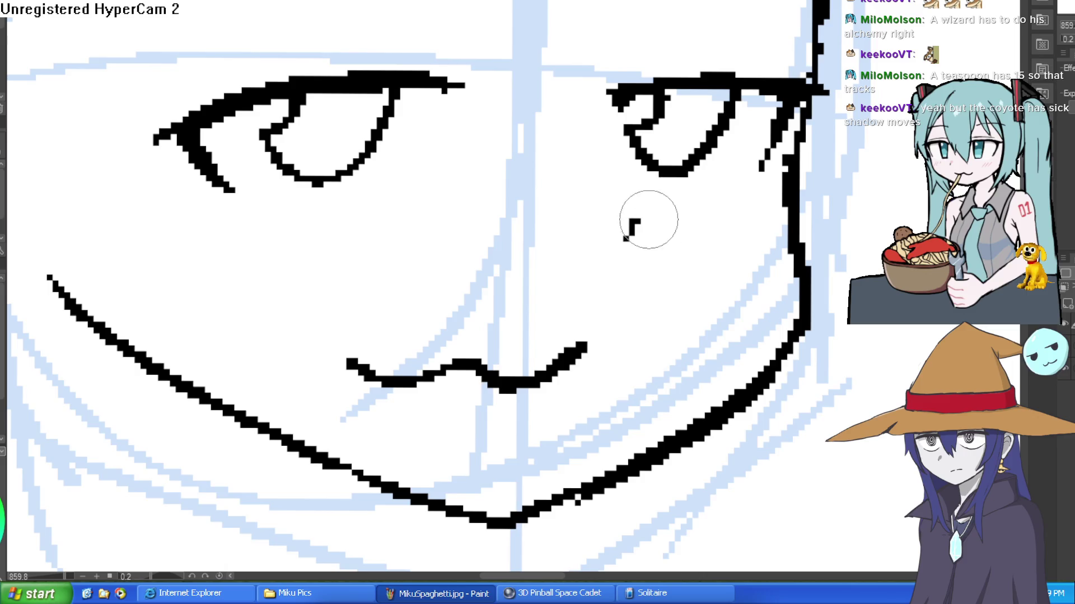
scroll(732, 181, "down", 5)
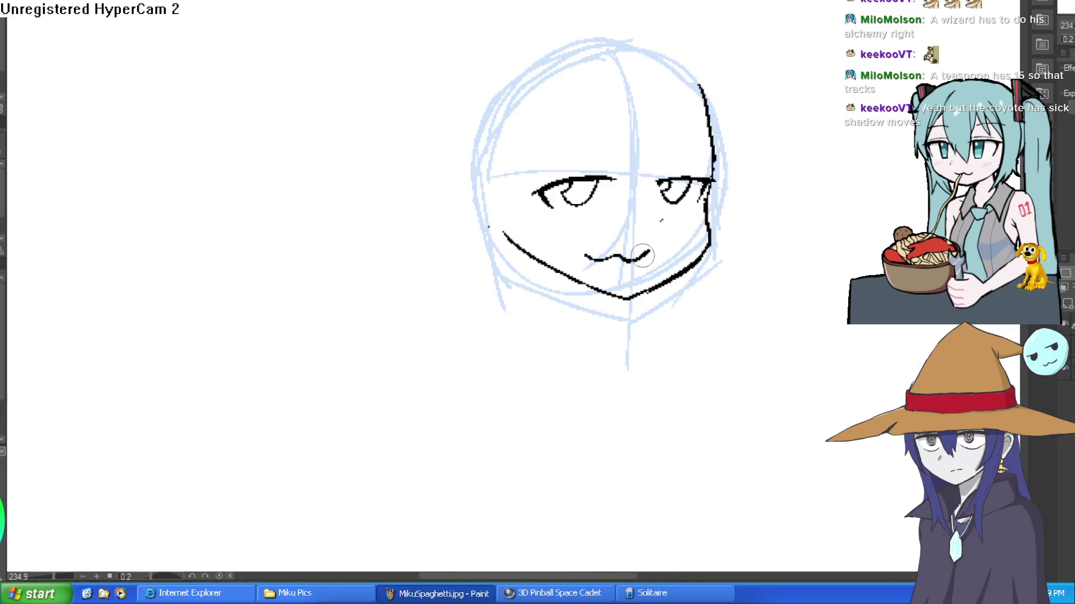
left_click_drag(642, 255, 605, 258)
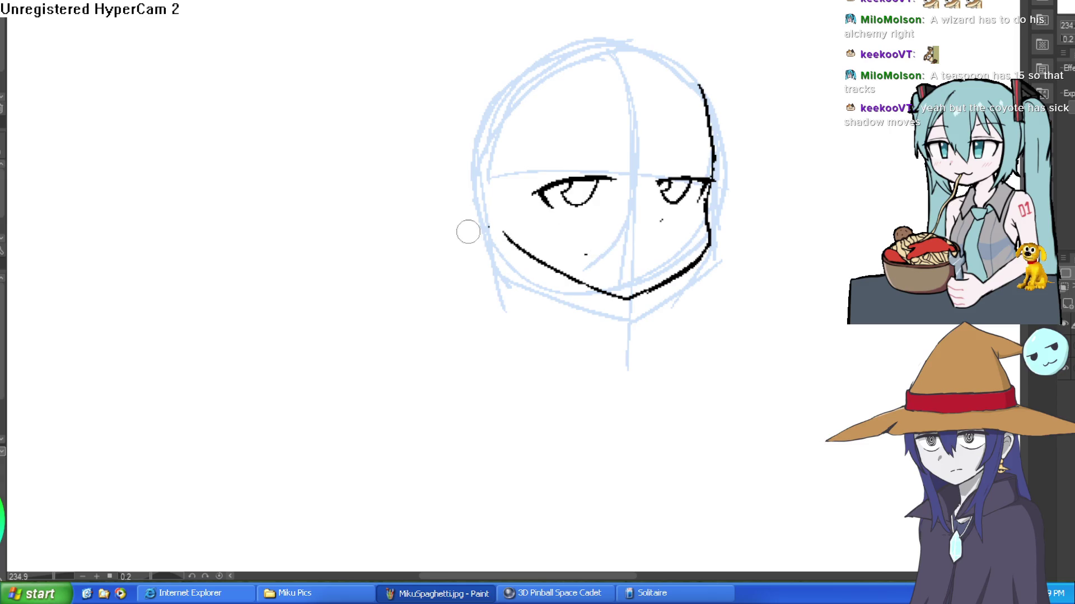
scroll(655, 241, "up", 5)
mouse_move(758, 199)
left_mouse_down()
mouse_move(633, 151)
mouse_move(614, 212)
mouse_move(540, 283)
mouse_move(476, 295)
left_mouse_up()
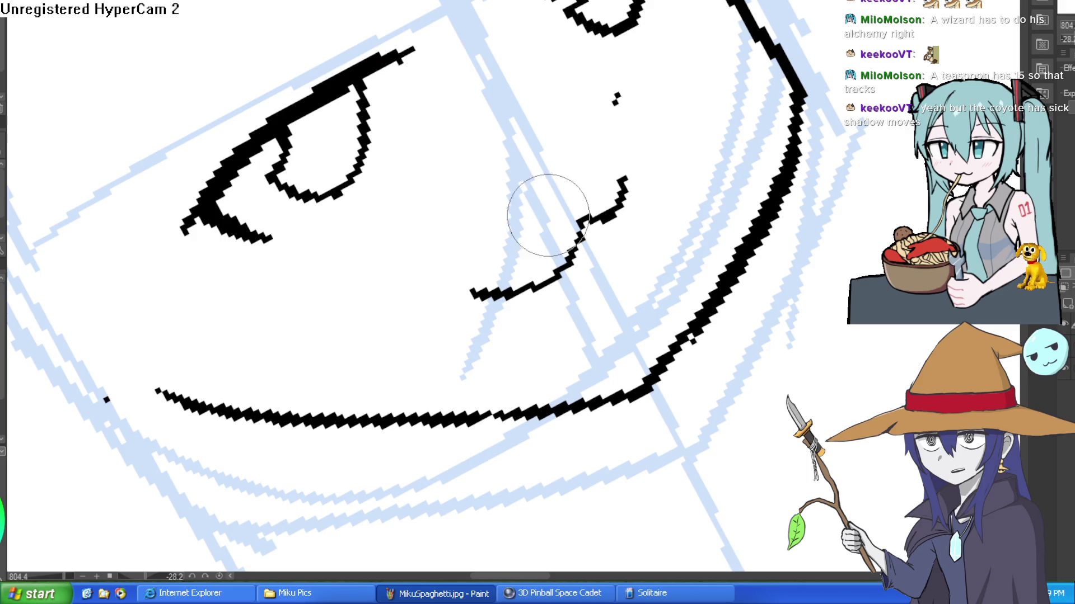
scroll(781, 96, "down", 4)
Reshape the top of the right eye into an upward spike with a short accent stroke.
mouse_move(782, 96)
left_mouse_down()
mouse_move(690, 239)
mouse_move(594, 124)
left_mouse_up()
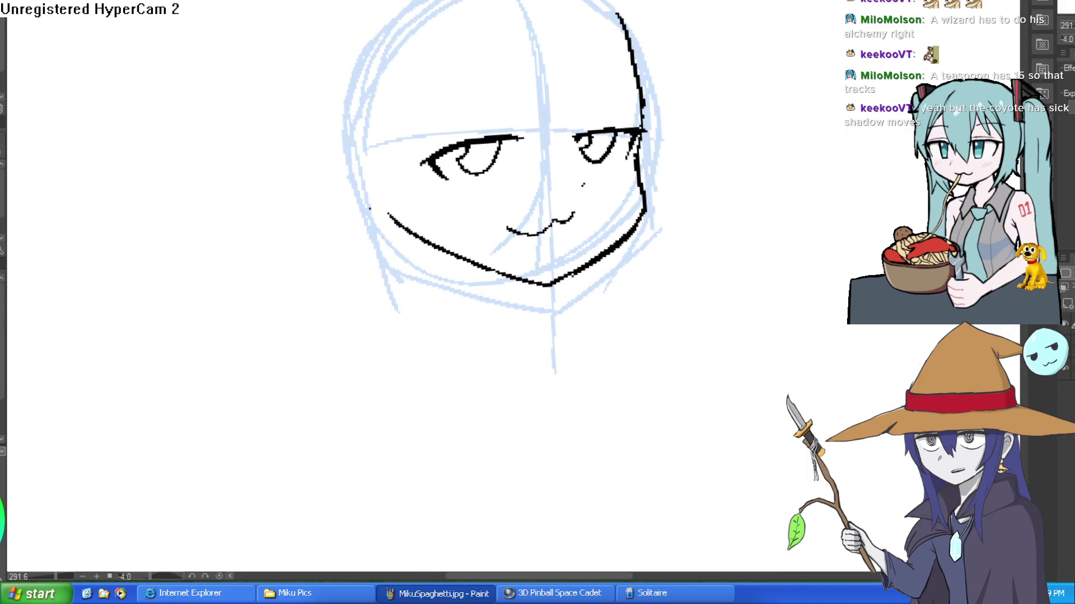
left_click_drag(233, 32, 408, 287)
scroll(647, 173, "up", 4)
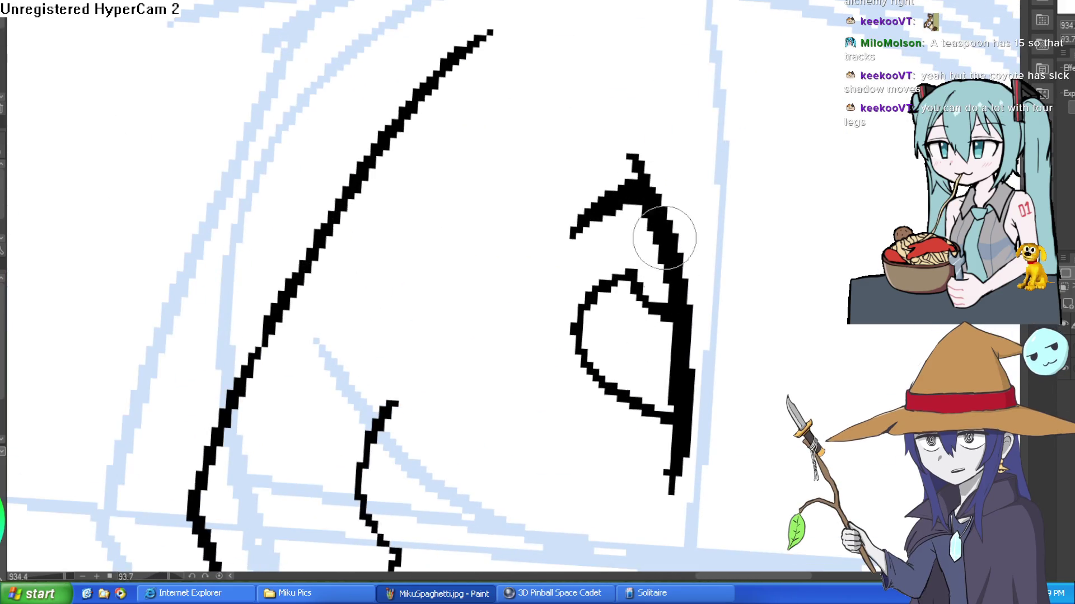
left_click_drag(664, 237, 650, 101)
key("ctrl+z")
left_click_drag(683, 204, 644, 132)
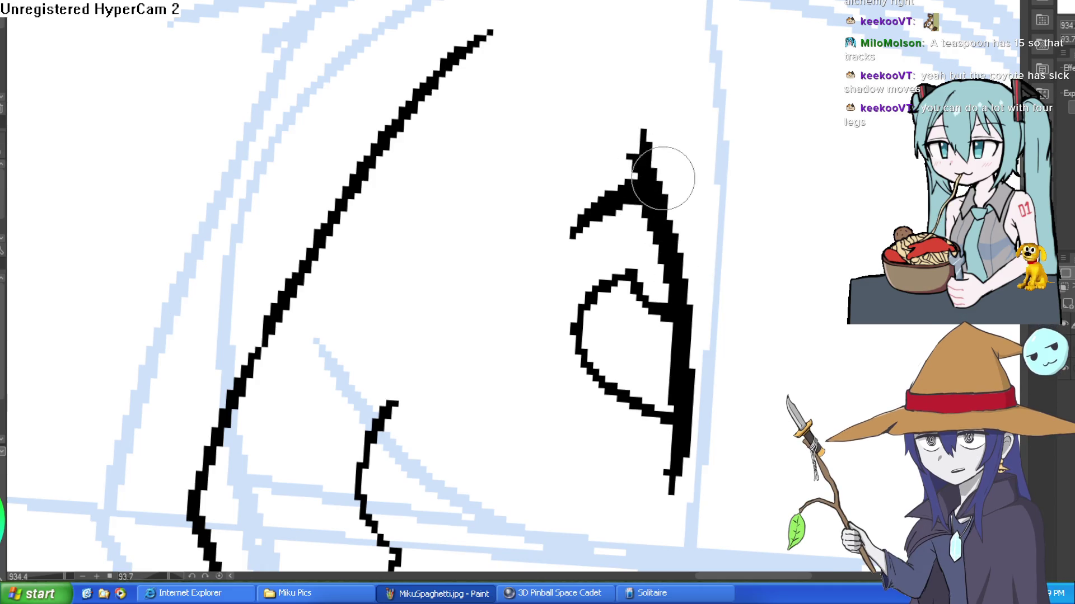
left_click_drag(672, 212, 655, 143)
Ink eyebrows above the left and right eyes.
left_click_drag(663, 185, 607, 196)
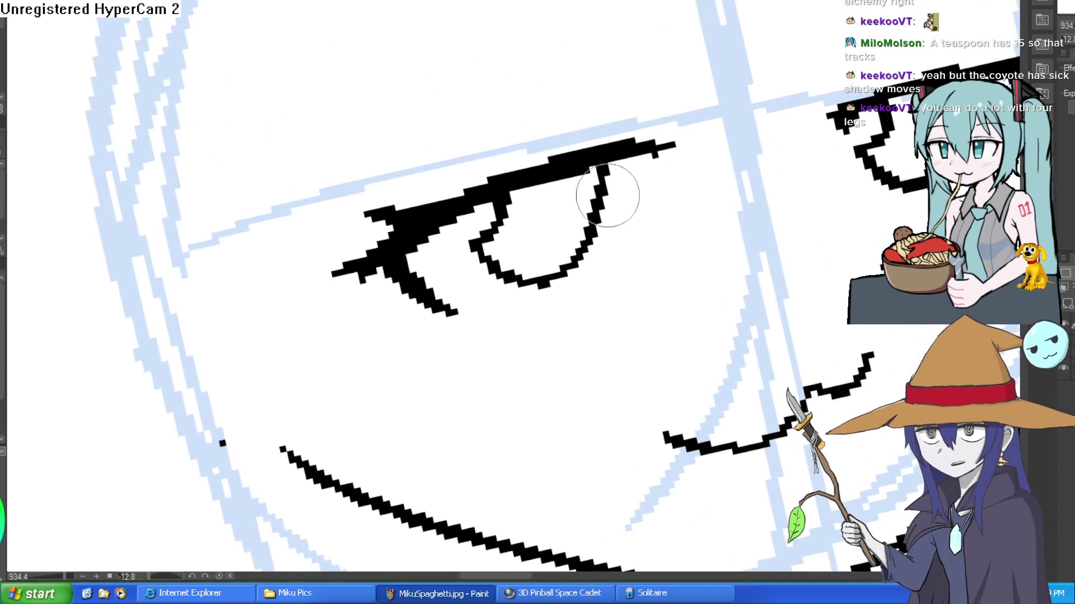
left_click(626, 109)
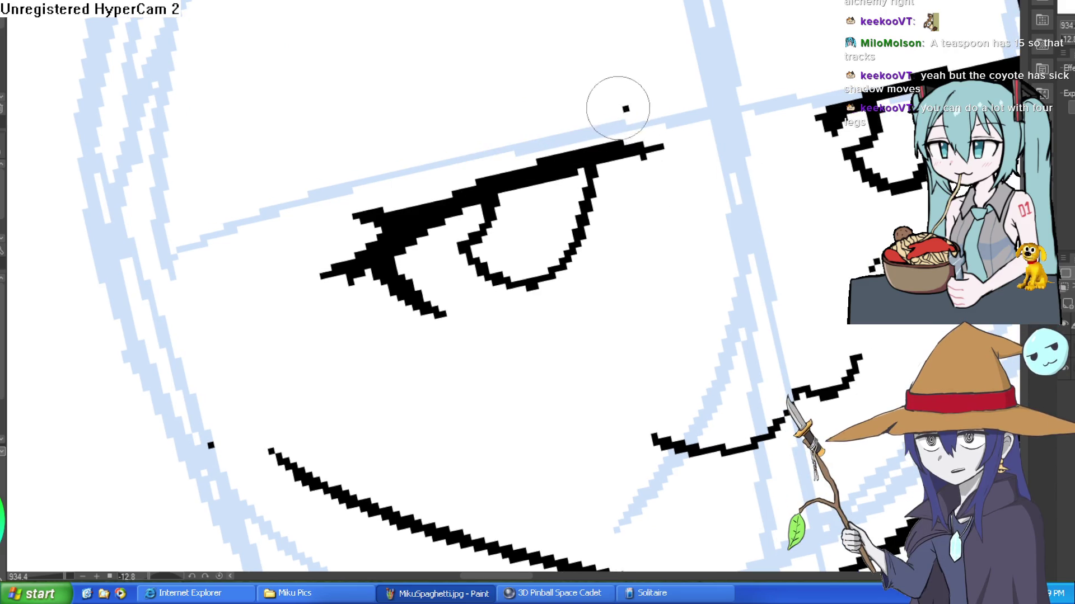
left_click_drag(622, 109, 482, 128)
left_click_drag(482, 128, 322, 171)
left_click_drag(671, 119, 767, 83)
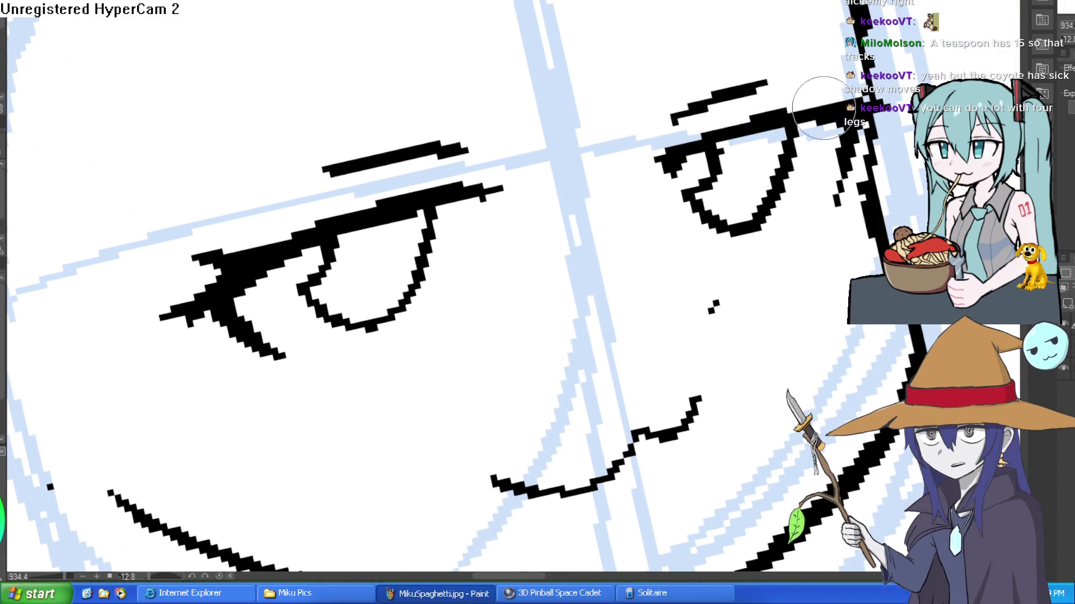
Straighten the face view and ink a thick stroke along the right jaw.
scroll(823, 107, "down", 5)
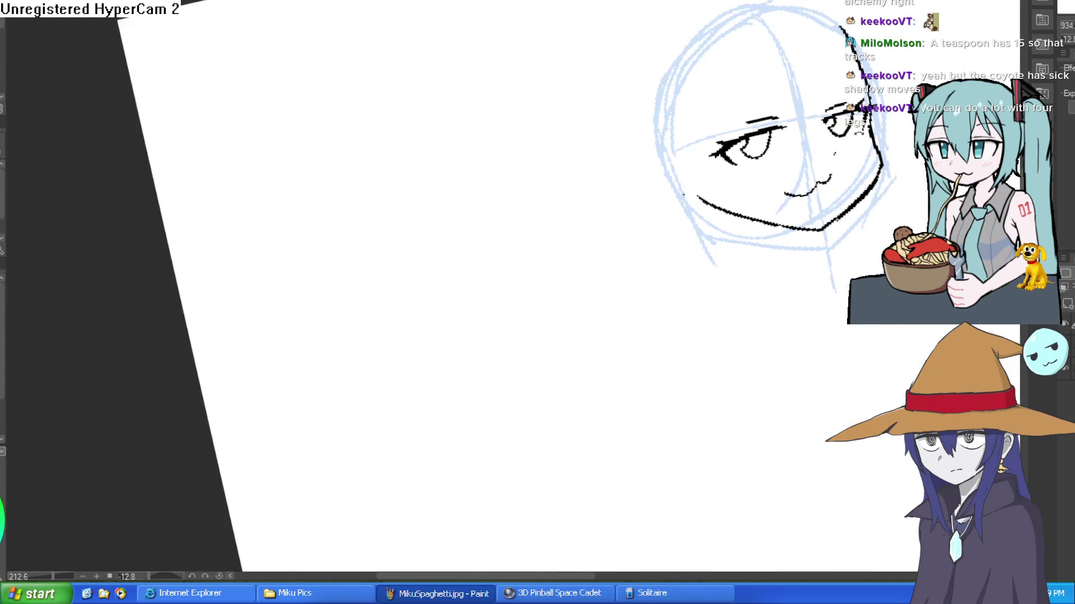
key("asciicircum")
scroll(630, 208, "up", 3)
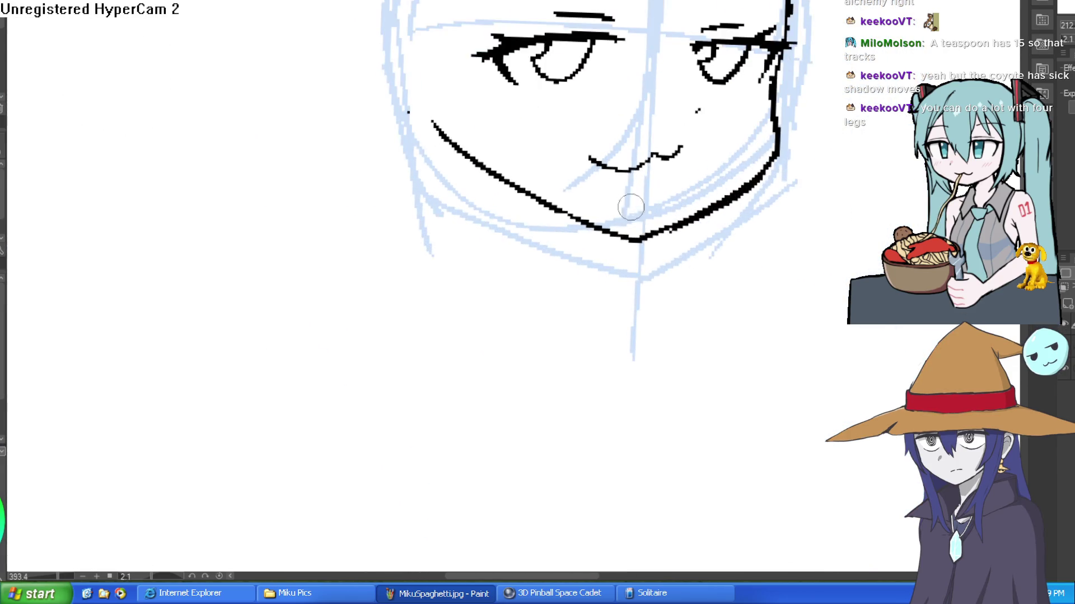
mouse_move(775, 84)
left_mouse_down()
mouse_move(733, 185)
mouse_move(638, 240)
mouse_move(439, 132)
left_mouse_up()
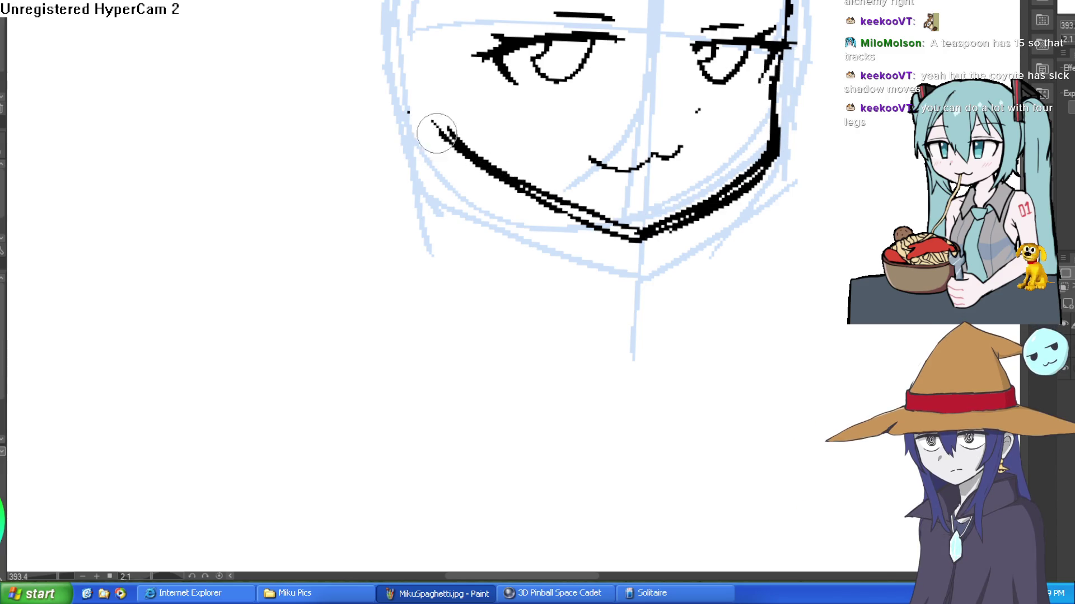
Erase parts of the chin and jaw ink into lighter, broken strokes.
mouse_move(485, 176)
left_mouse_down()
mouse_move(627, 238)
mouse_move(782, 148)
left_mouse_up()
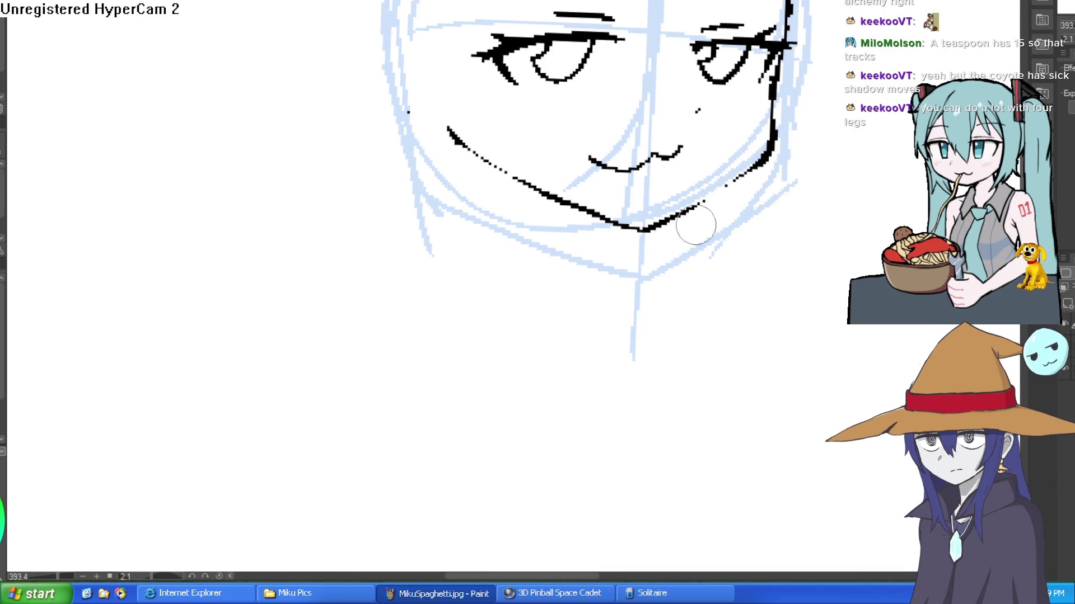
key("ctrl+minus")
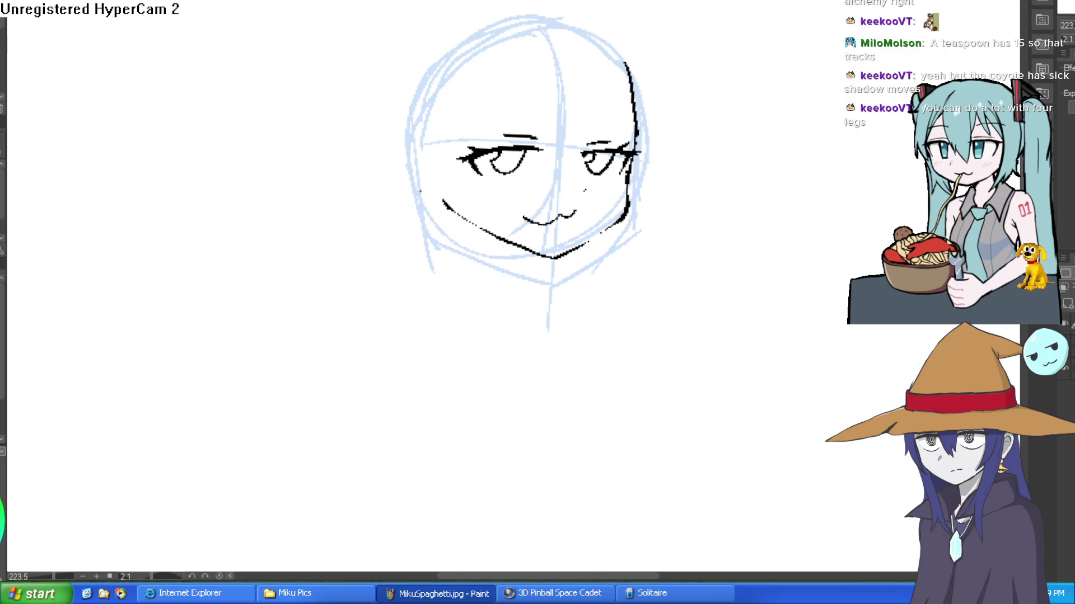
key("ctrl+plus")
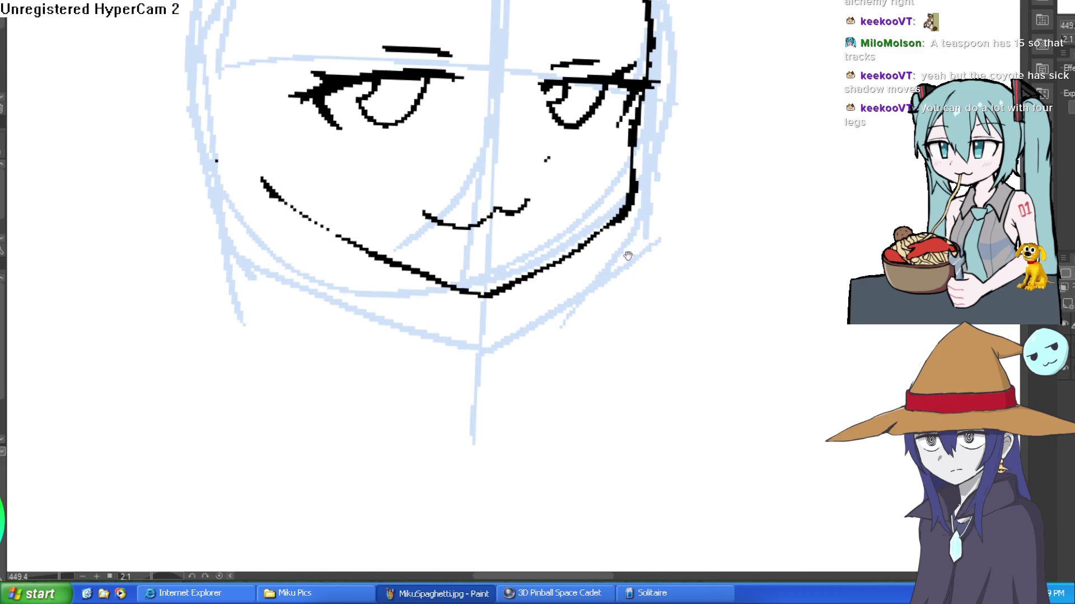
Ink the right head outline and bang strands down the forehead, undoing the overlong strands.
left_click_drag(714, 193, 726, 168)
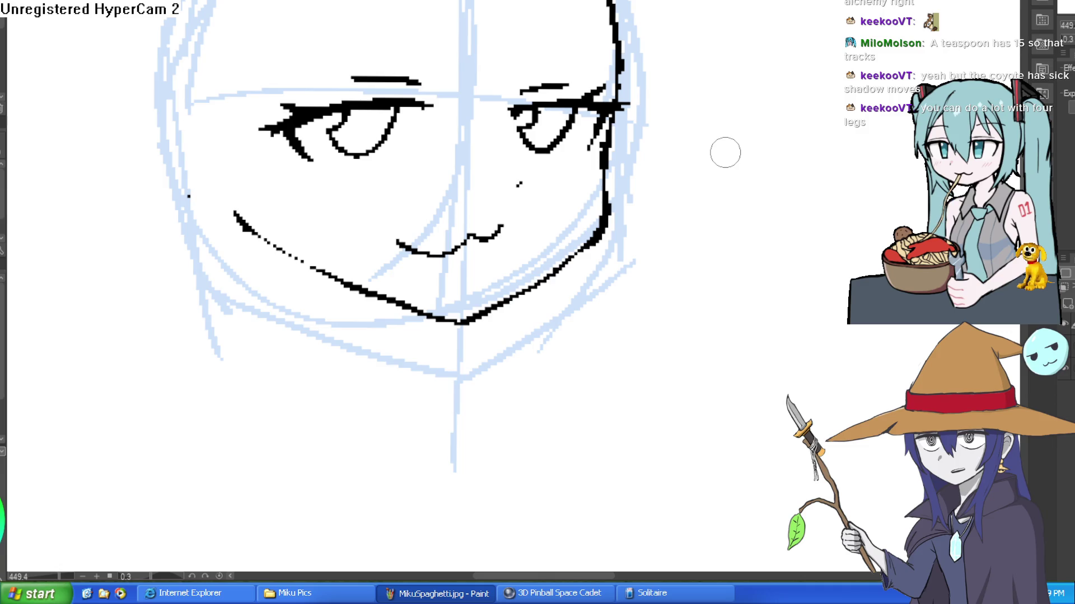
scroll(685, 239, "down", 2)
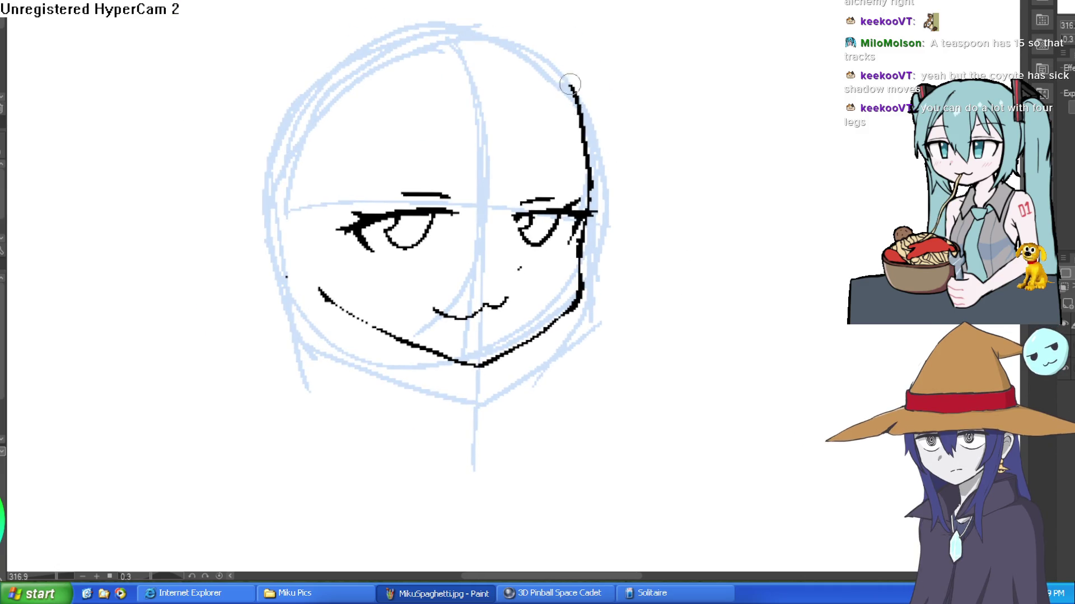
left_click_drag(579, 112, 553, 59)
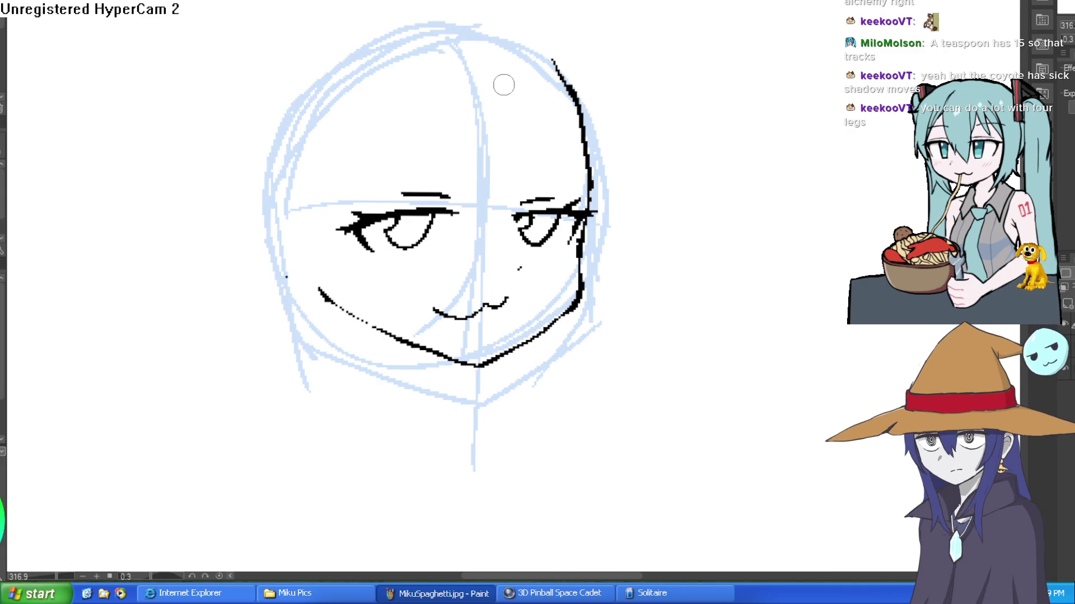
mouse_move(503, 85)
left_mouse_down()
mouse_move(461, 275)
mouse_move(478, 112)
left_mouse_up()
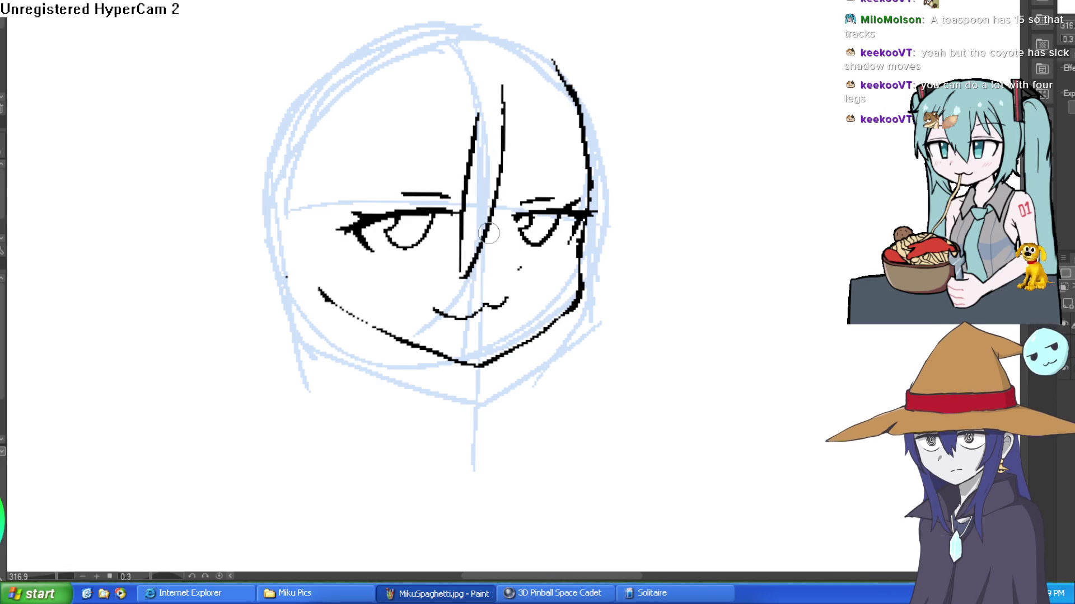
mouse_move(485, 241)
left_mouse_down()
mouse_move(531, 81)
mouse_move(470, 264)
mouse_move(446, 128)
left_mouse_up()
key("ctrl+z")
key("ctrl+z")
key("ctrl+z")
left_click_drag(514, 66, 588, 193)
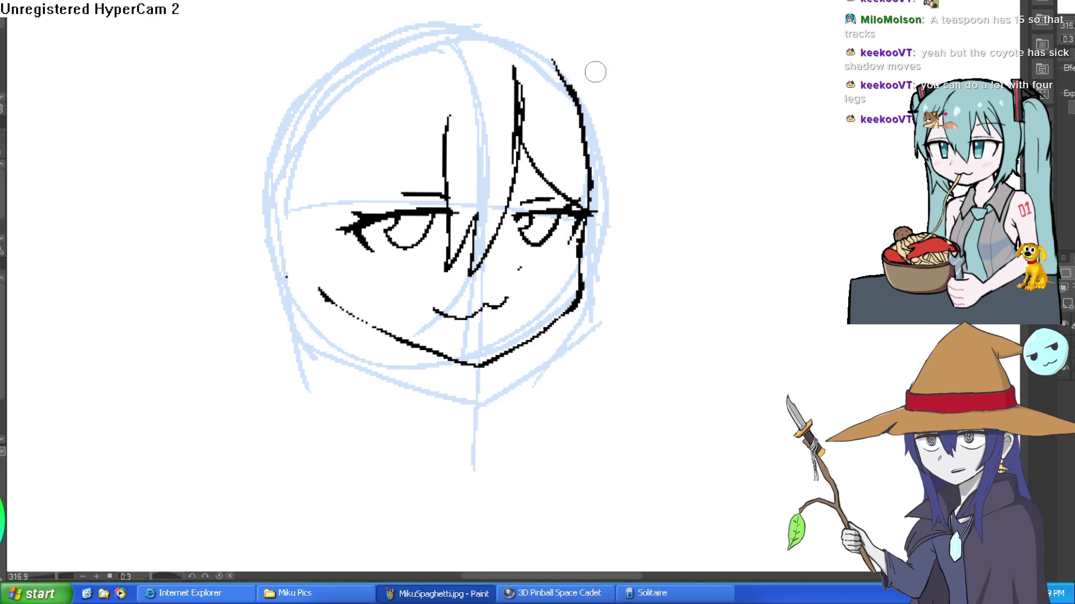
mouse_move(595, 69)
left_mouse_down()
mouse_move(585, 350)
mouse_move(546, 395)
mouse_move(602, 271)
mouse_move(572, 318)
left_mouse_up()
key("ctrl+z")
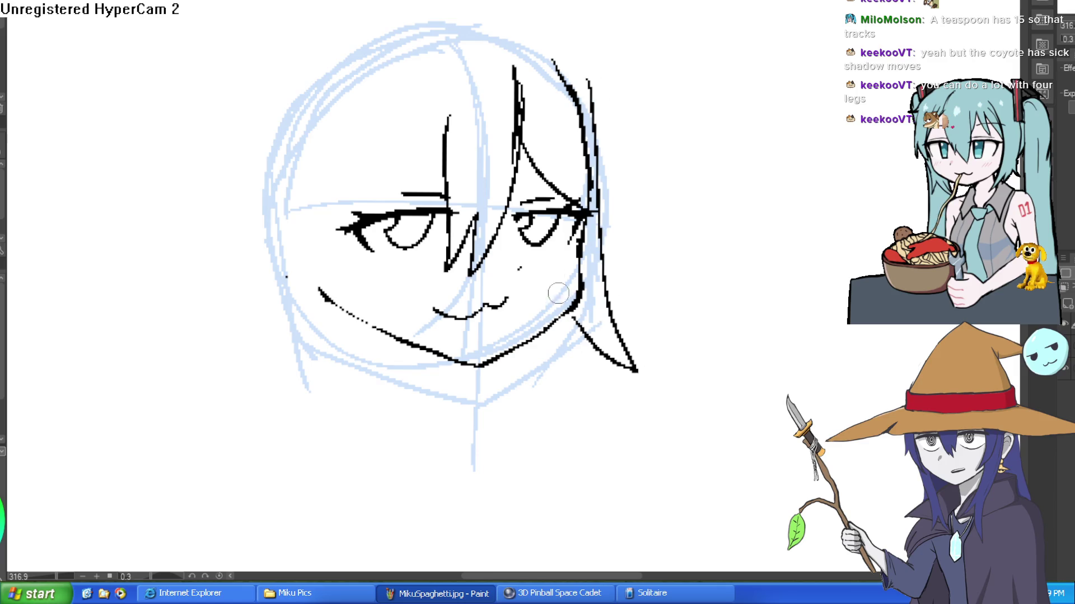
Ink the pointed left side locks and the outer left face line.
left_click_drag(333, 126, 343, 414)
key("ctrl+z")
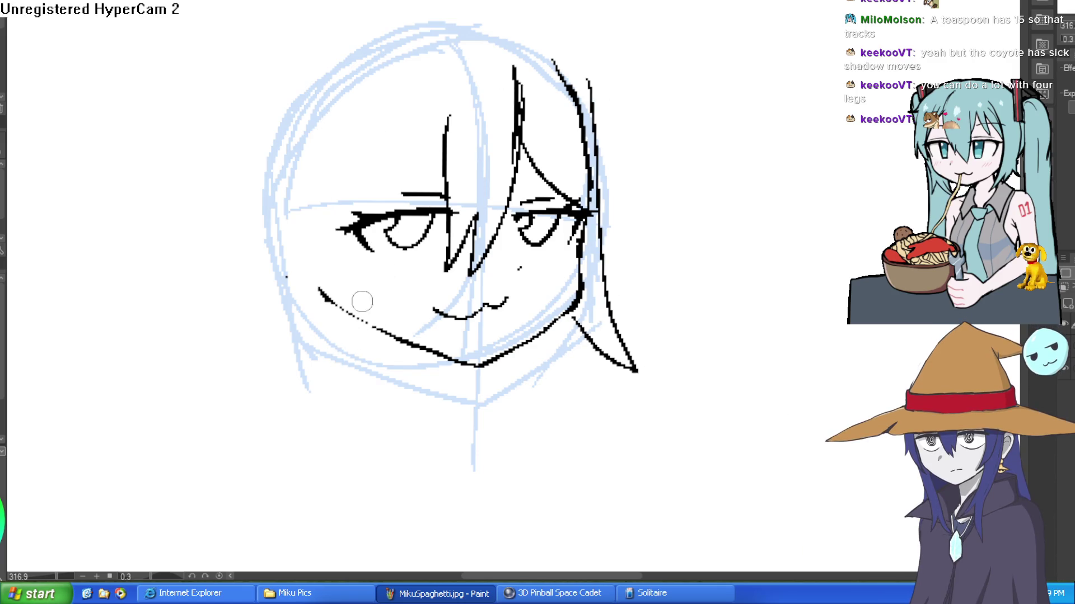
mouse_move(346, 140)
left_mouse_down()
mouse_move(336, 258)
mouse_move(308, 310)
left_mouse_up()
left_click_drag(305, 162, 308, 308)
left_click_drag(383, 98, 336, 190)
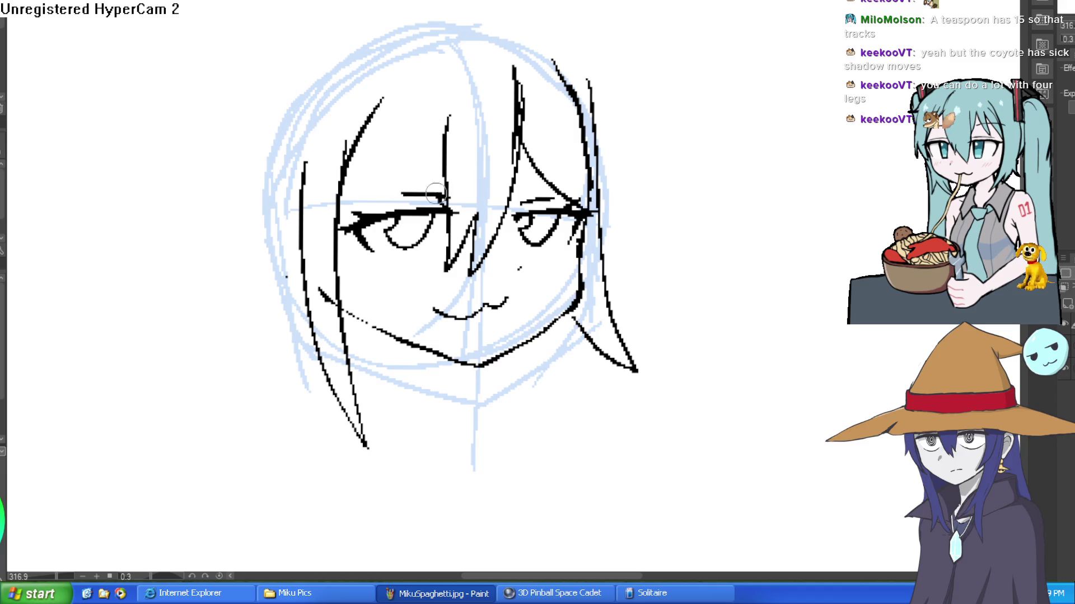
left_click_drag(447, 200, 413, 136)
left_click_drag(412, 135, 331, 225)
Draw a curved bang, the long arc over the top of the hair, and the hair-tie outline.
left_click_drag(480, 55, 522, 104)
mouse_move(457, 14)
left_mouse_down()
mouse_move(523, 28)
mouse_move(644, 148)
left_mouse_up()
left_click_drag(603, 116, 644, 148)
mouse_move(461, 17)
left_mouse_down()
mouse_move(403, 9)
mouse_move(309, 67)
left_mouse_up()
mouse_move(310, 162)
left_mouse_down()
mouse_move(319, 22)
mouse_move(278, 11)
mouse_move(305, 158)
left_mouse_up()
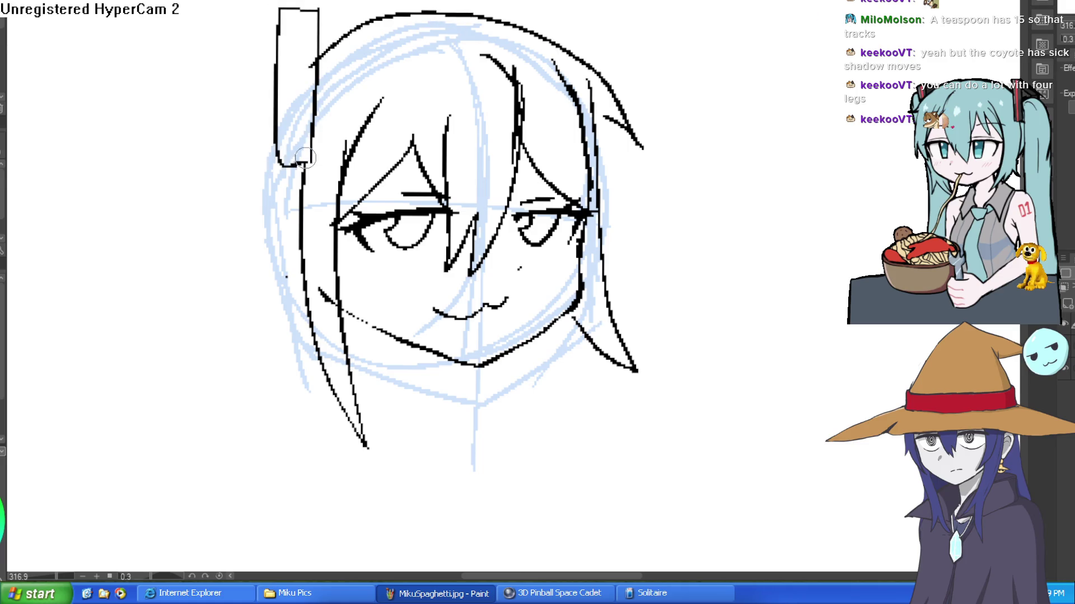
Replace the hair-tie stroke with a retraced outer hair arc running down the left side.
key("ctrl+z")
scroll(587, 83, "down", 2)
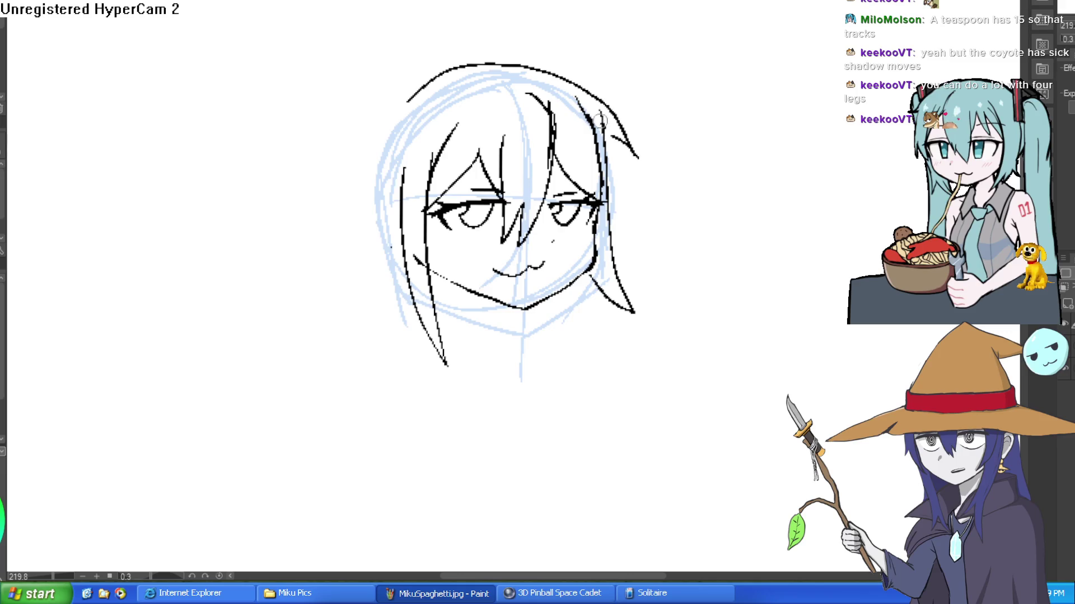
mouse_move(599, 119)
left_mouse_down()
mouse_move(481, 67)
mouse_move(379, 174)
left_mouse_up()
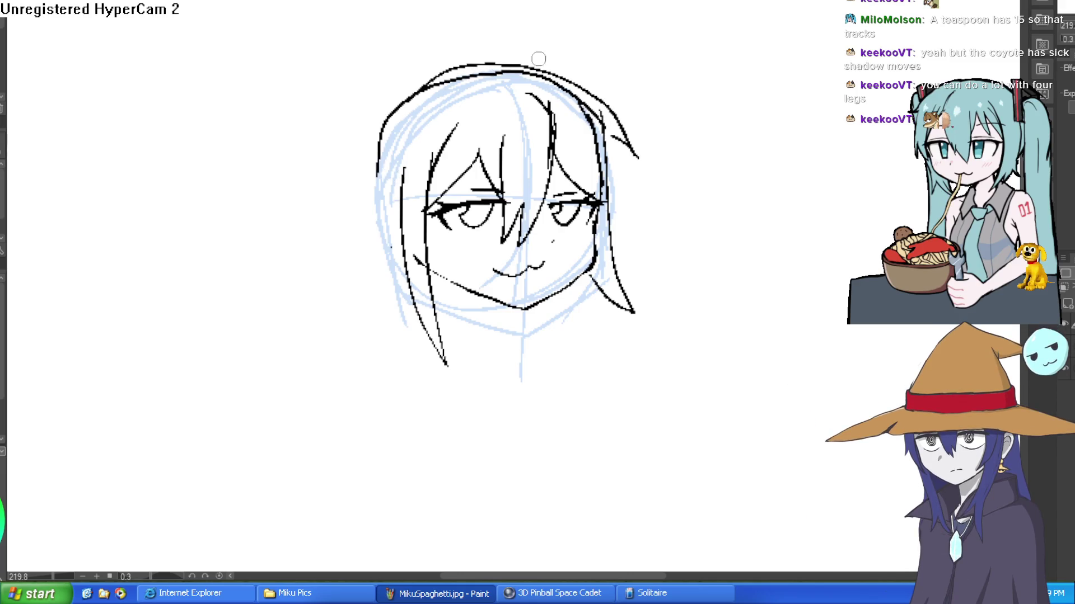
mouse_move(609, 125)
left_mouse_down()
mouse_move(585, 100)
mouse_move(486, 69)
mouse_move(363, 152)
left_mouse_up()
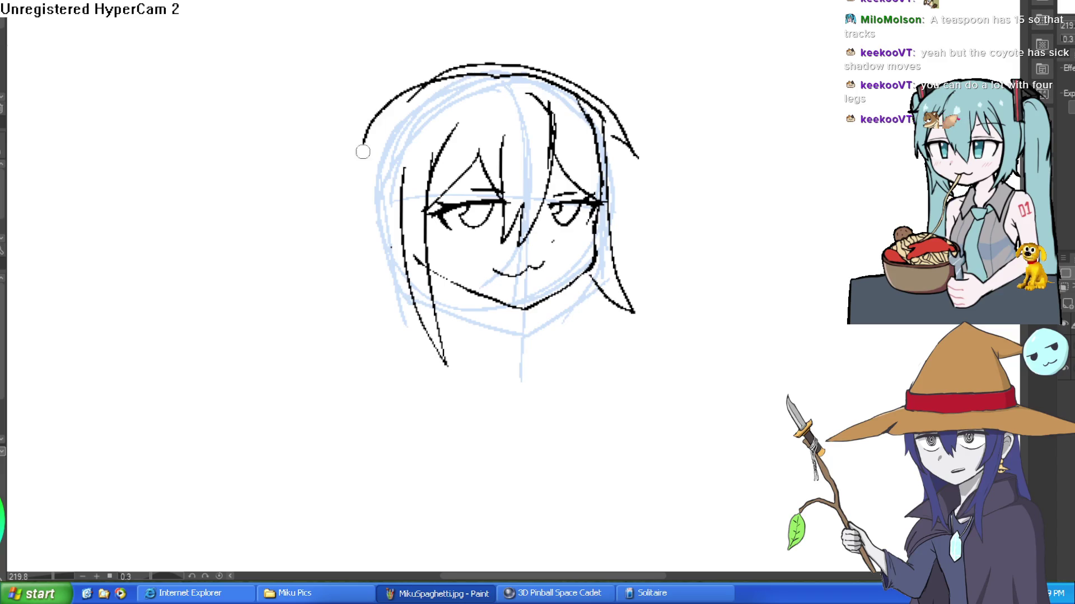
mouse_move(401, 181)
left_mouse_down()
mouse_move(393, 107)
mouse_move(377, 186)
left_mouse_up()
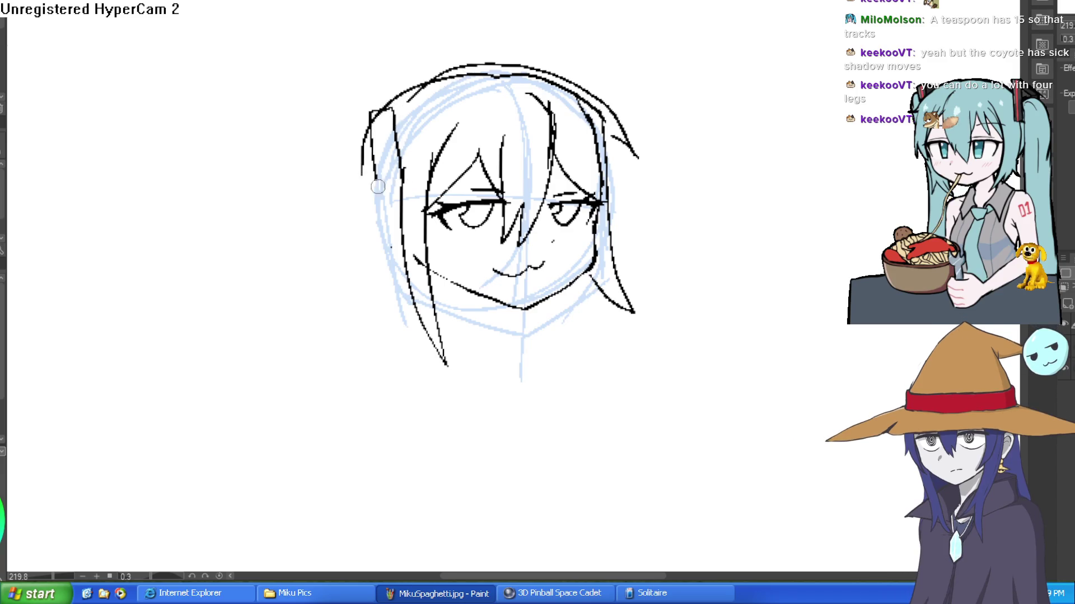
Draw the outer and inner edges of the left and right pigtails.
mouse_move(374, 130)
left_mouse_down()
mouse_move(307, 187)
mouse_move(202, 410)
left_mouse_up()
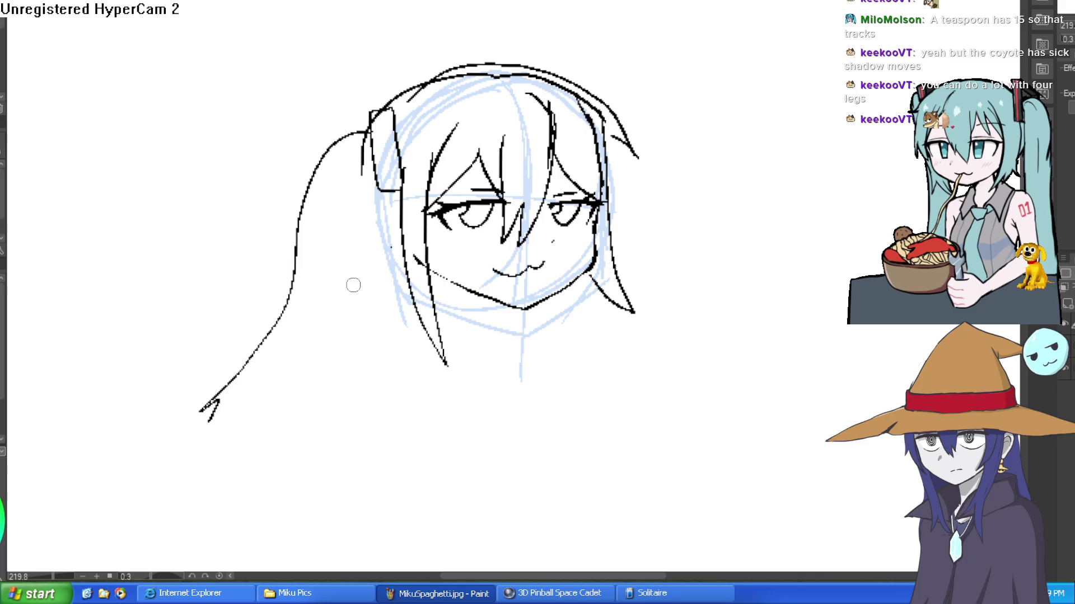
mouse_move(591, 69)
left_mouse_down()
mouse_move(661, 73)
mouse_move(893, 214)
mouse_move(851, 233)
left_mouse_up()
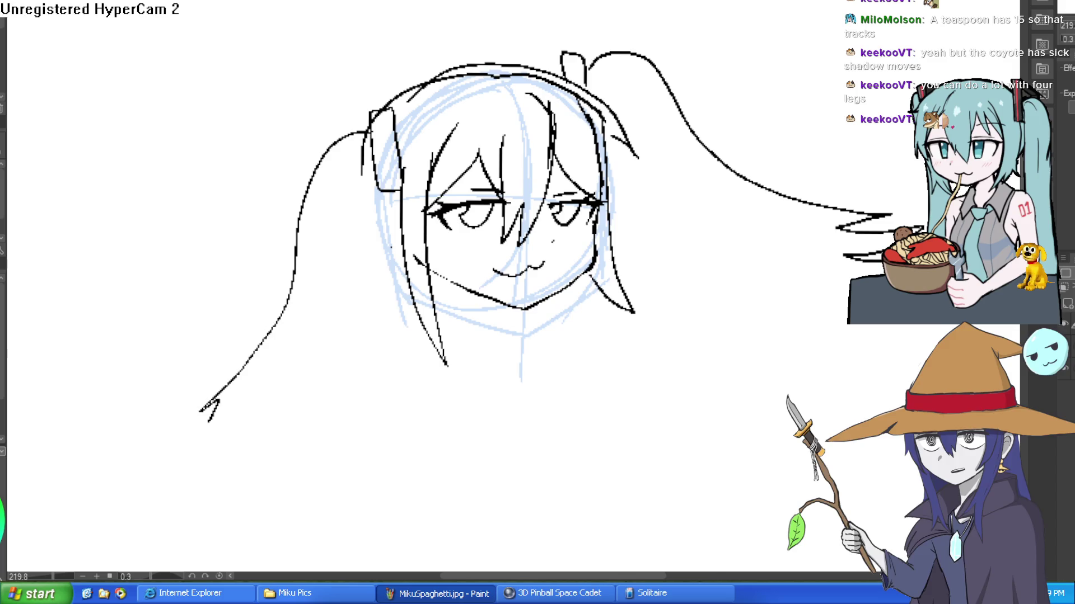
mouse_move(888, 270)
left_mouse_down()
mouse_move(733, 254)
mouse_move(603, 140)
left_mouse_up()
left_click_drag(378, 183, 329, 332)
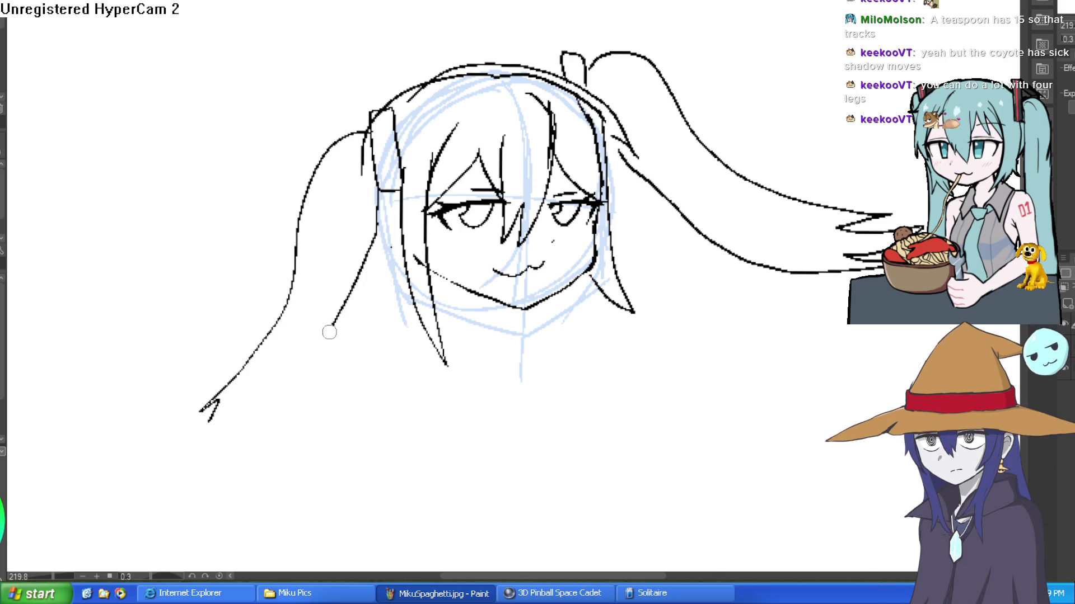
mouse_move(293, 263)
left_mouse_down()
mouse_move(91, 391)
mouse_move(168, 411)
left_mouse_up()
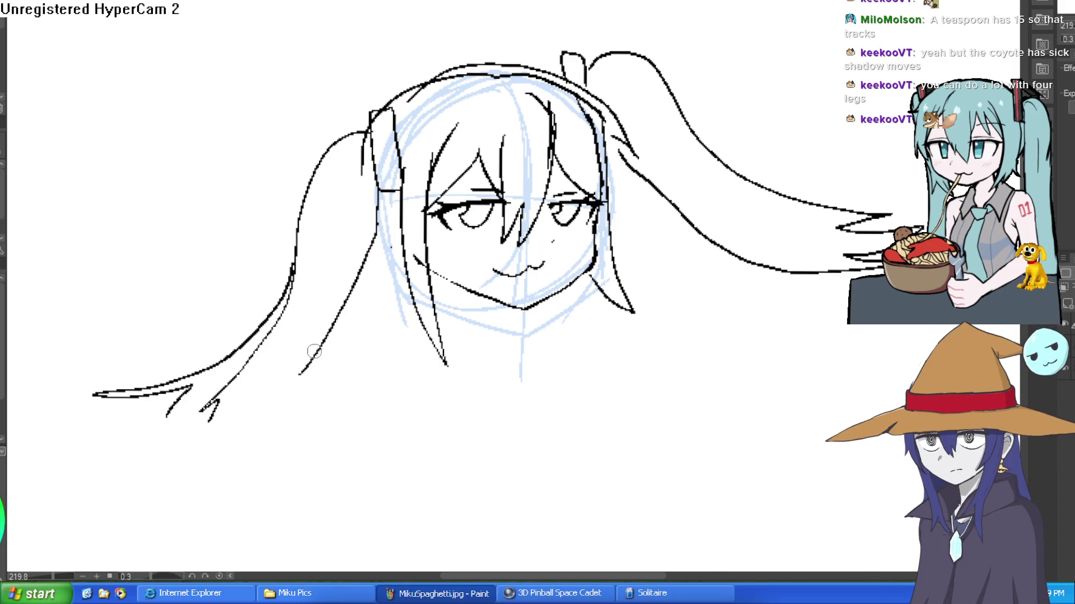
mouse_move(314, 351)
left_mouse_down()
mouse_move(76, 478)
mouse_move(175, 395)
left_mouse_up()
Redraw the jawline from the right cheek down to the chin.
scroll(532, 251, "down", 3)
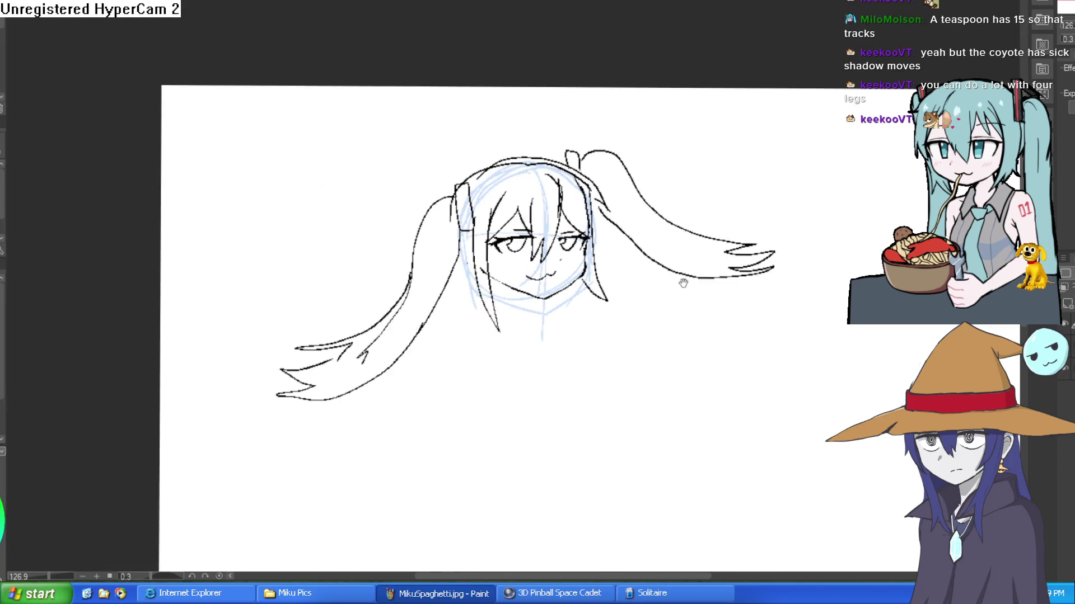
scroll(578, 251, "up", 6)
mouse_move(617, 158)
left_mouse_down()
mouse_move(610, 263)
mouse_move(439, 359)
mouse_move(277, 300)
mouse_move(201, 254)
mouse_move(283, 305)
mouse_move(487, 372)
mouse_move(439, 364)
mouse_move(517, 343)
left_mouse_up()
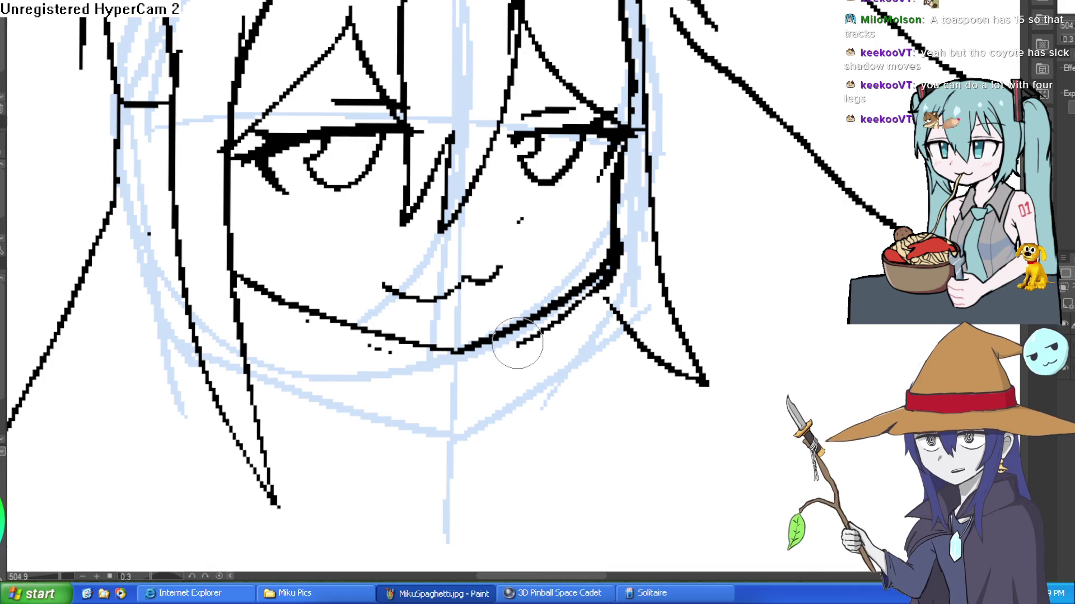
Erase the stray hatch marks and doubled strokes along the jaw and right cheek.
mouse_move(519, 346)
left_mouse_down()
mouse_move(594, 289)
mouse_move(638, 157)
left_mouse_up()
mouse_move(624, 193)
left_mouse_down()
mouse_move(613, 246)
mouse_move(556, 319)
mouse_move(462, 371)
mouse_move(392, 360)
mouse_move(291, 313)
left_mouse_up()
scroll(214, 187, "down", 4)
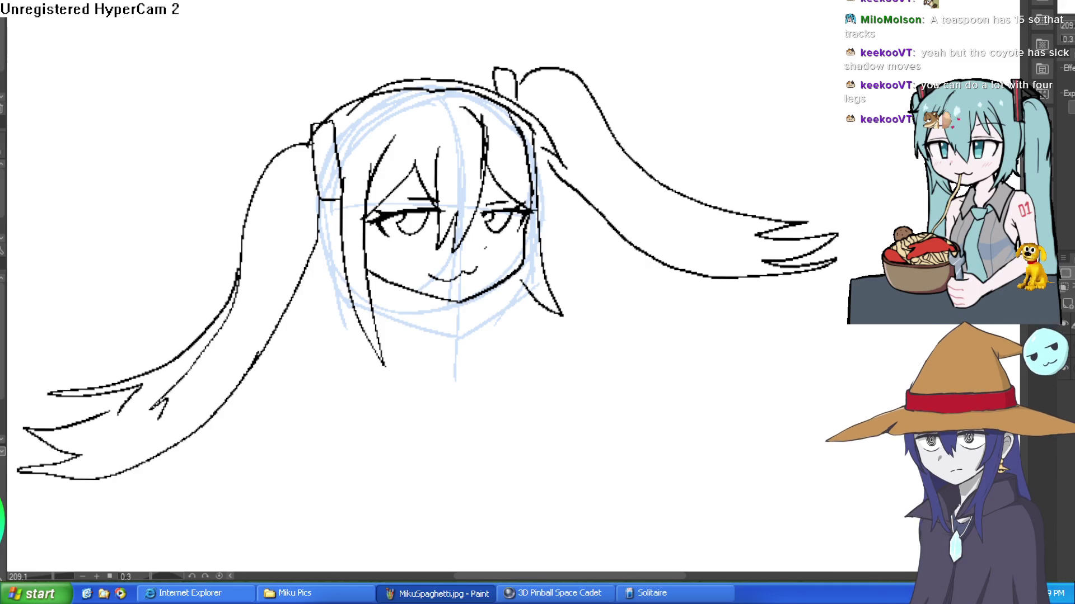
Ink the neck strokes below the chin, redrawing the misplaced left side.
scroll(437, 332, "up", 4)
left_click_drag(441, 253, 464, 315)
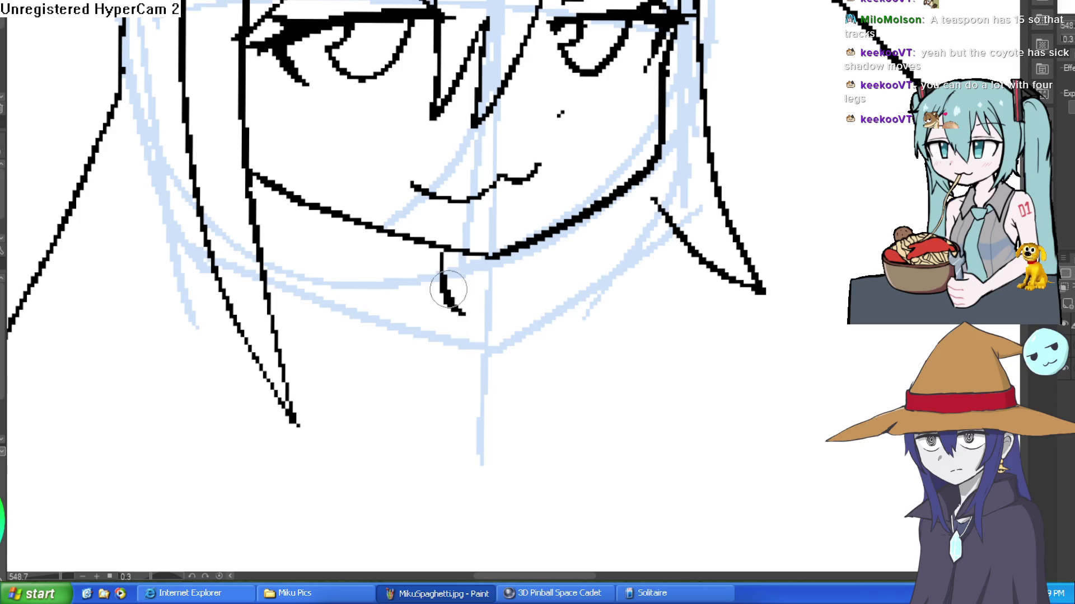
mouse_move(329, 218)
left_mouse_down()
mouse_move(348, 255)
mouse_move(334, 330)
mouse_move(252, 378)
left_mouse_up()
key("ctrl+z")
key("ctrl+z")
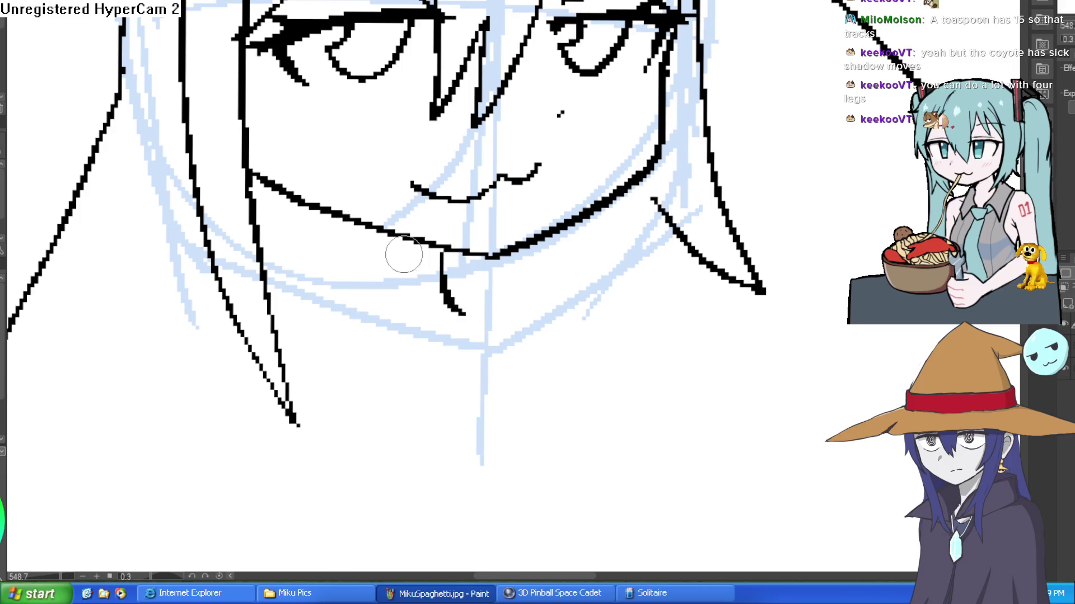
mouse_move(334, 216)
left_mouse_down()
mouse_move(331, 263)
mouse_move(271, 331)
mouse_move(313, 304)
mouse_move(376, 364)
mouse_move(398, 364)
mouse_move(313, 334)
mouse_move(347, 385)
left_mouse_up()
key("ctrl+z")
Ink the pointed collar's left and right points with the neck line running into it.
left_click_drag(384, 324, 336, 284)
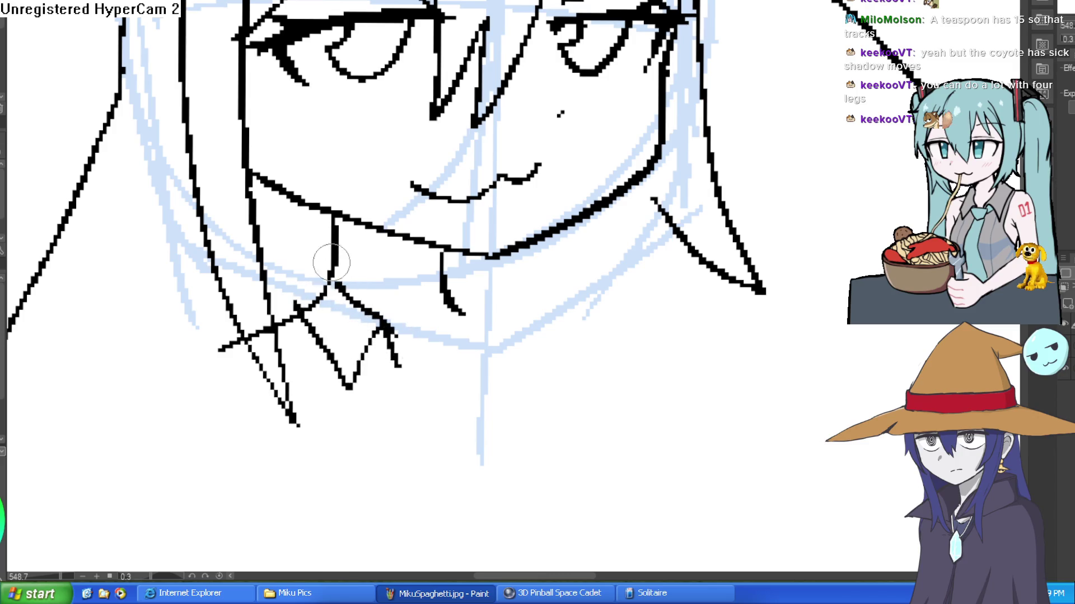
left_click_drag(329, 248, 284, 290)
mouse_move(386, 339)
left_mouse_down()
mouse_move(431, 391)
mouse_move(442, 297)
left_mouse_up()
left_click_drag(446, 298, 468, 340)
mouse_move(445, 253)
left_mouse_down()
mouse_move(533, 360)
mouse_move(445, 302)
left_mouse_up()
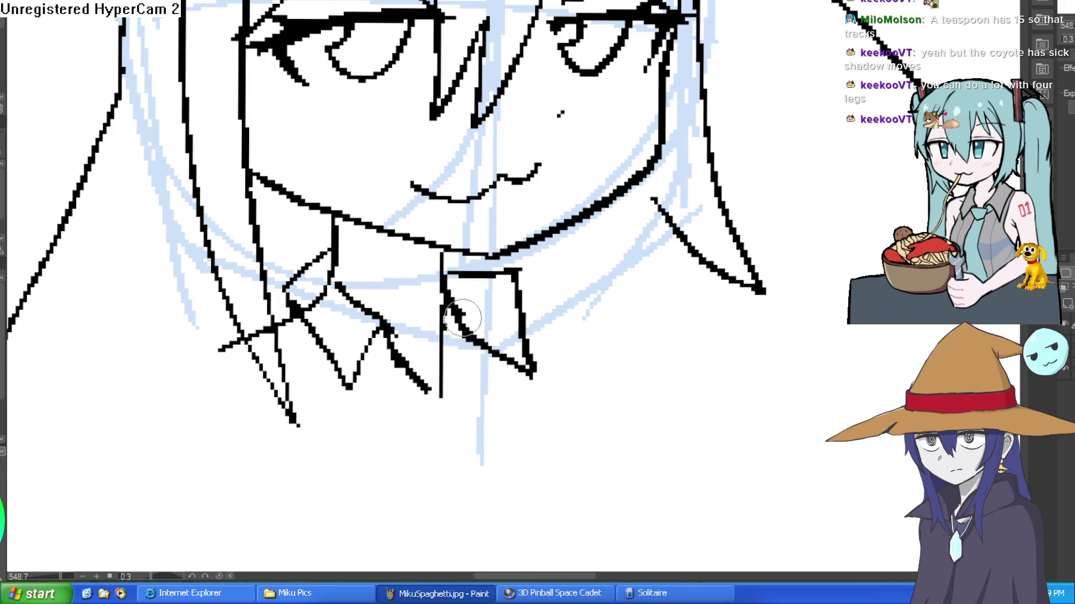
scroll(533, 360, "down", 5)
left_click_drag(631, 304, 607, 286)
scroll(608, 287, "up", 4)
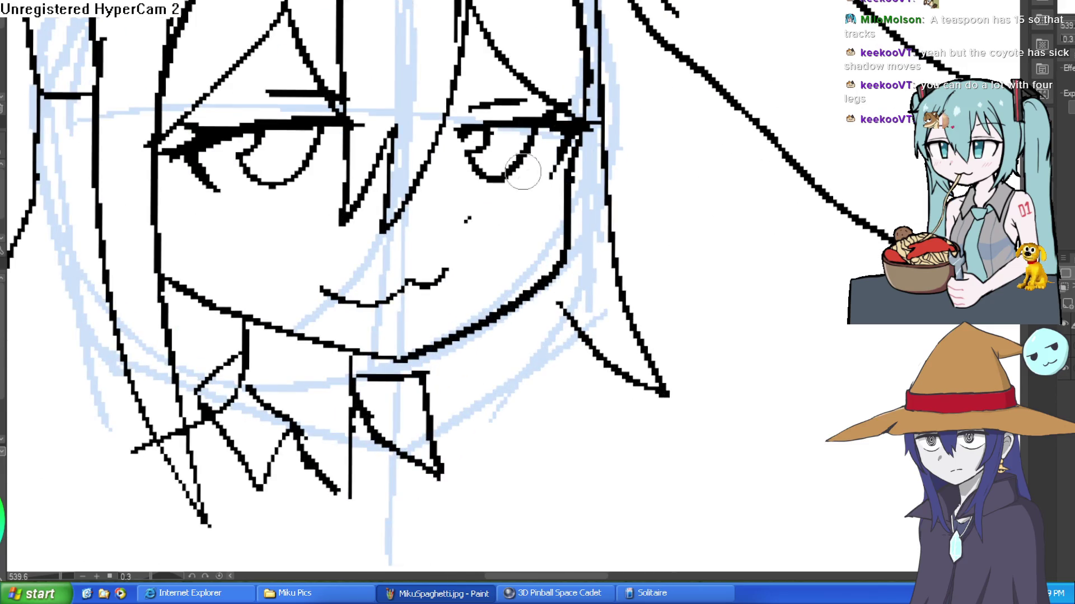
scroll(562, 177, "down", 5)
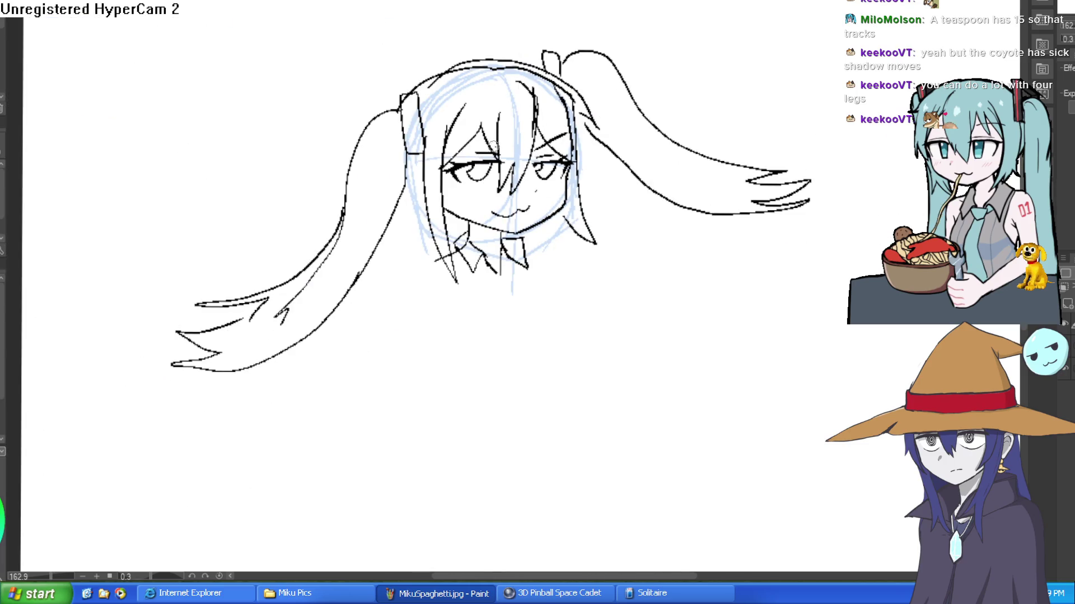
Ink the arm's upper contour to the elbow and clean up the elbow, discarding a stray hand loop.
scroll(638, 223, "down", 2)
left_click_drag(638, 223, 580, 173)
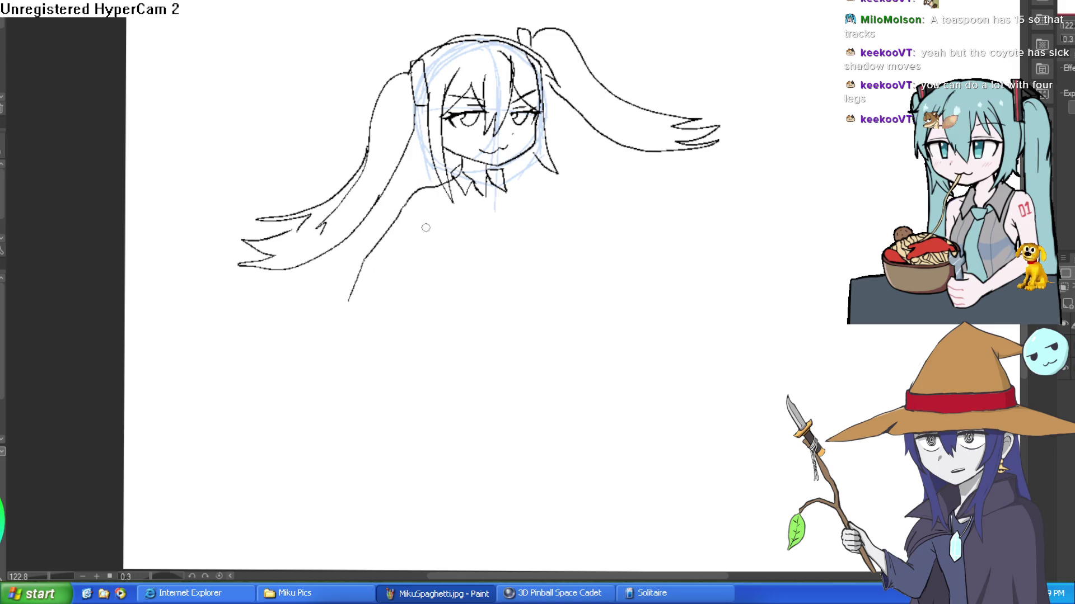
left_click_drag(348, 303, 373, 319)
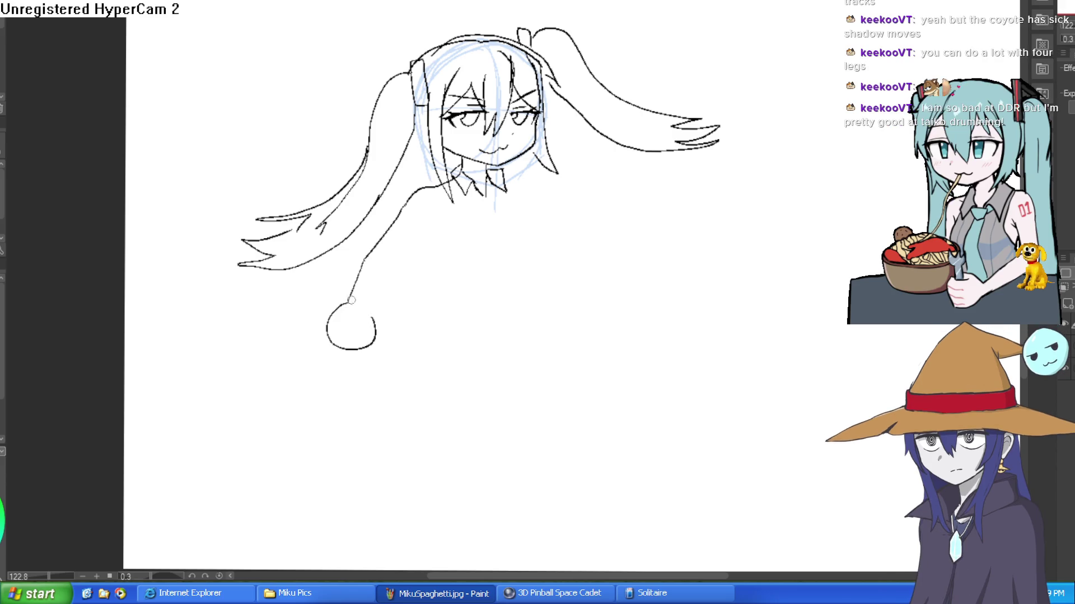
key("ctrl+z")
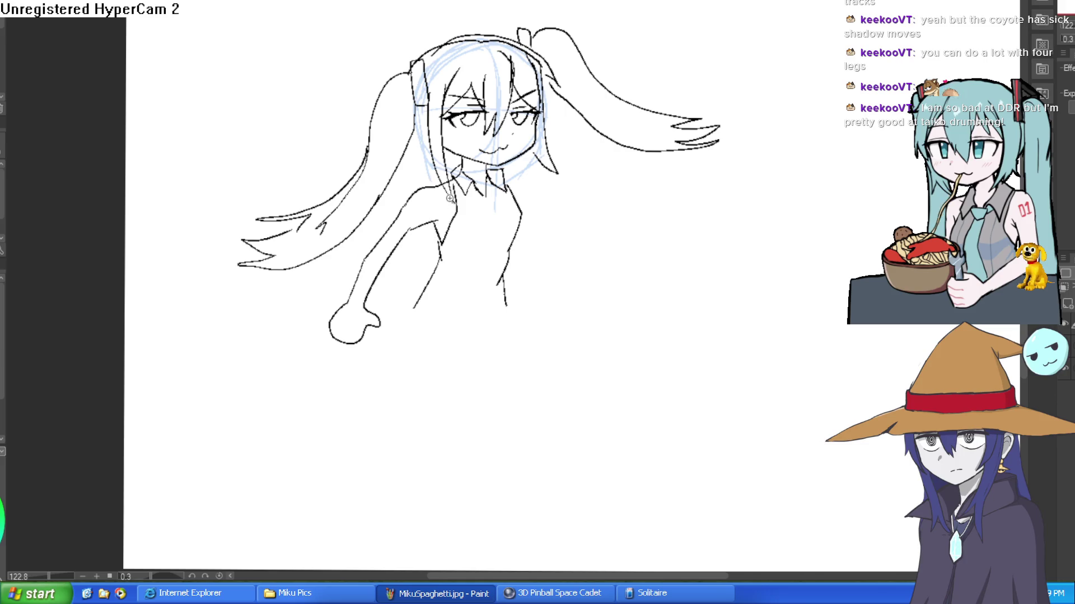
scroll(450, 198, "up", 5)
mouse_move(378, 298)
left_mouse_down()
mouse_move(455, 235)
mouse_move(493, 238)
left_mouse_up()
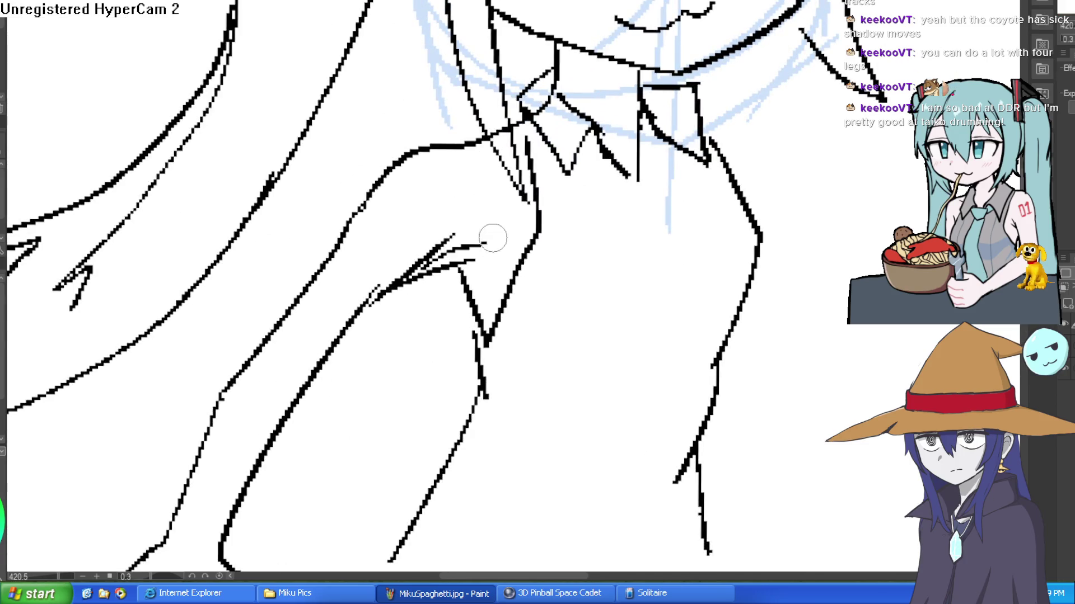
left_click_drag(429, 268, 486, 294)
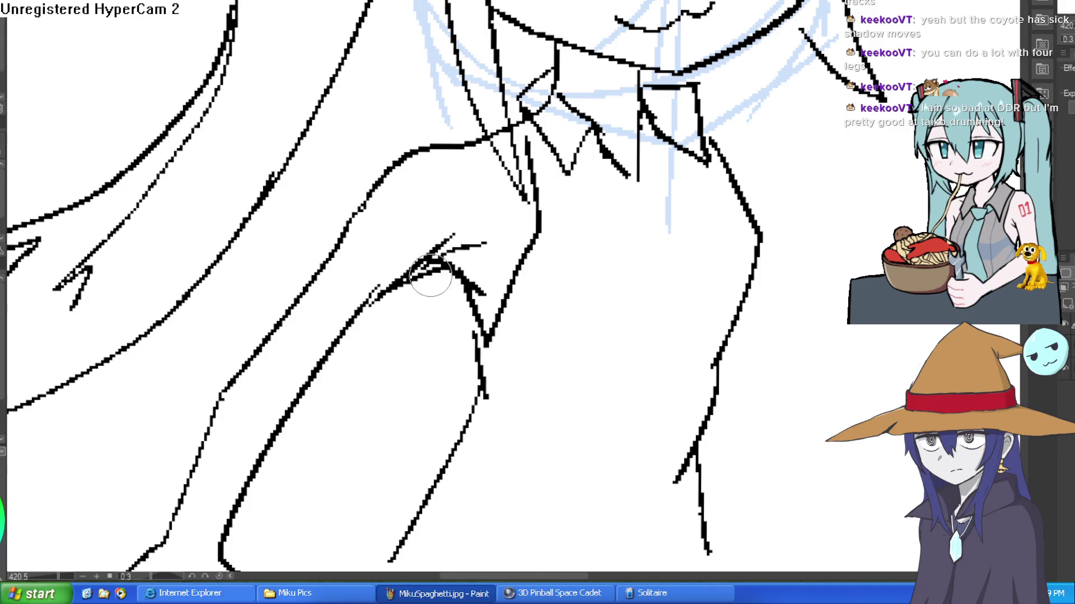
key("ctrl+z")
key("ctrl+z")
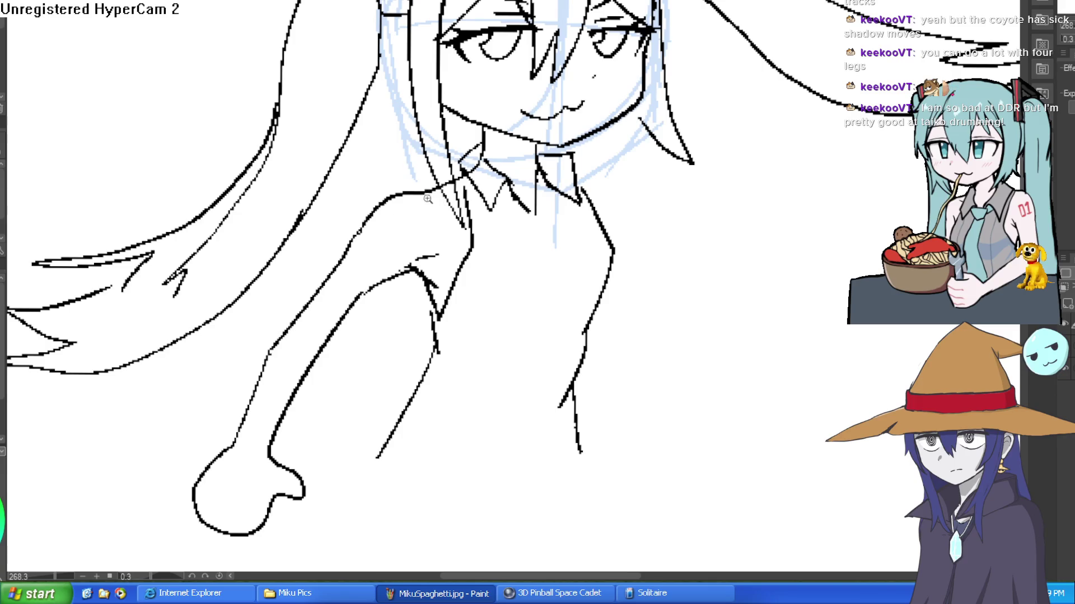
Erase part of the hand's knuckle outline and redraw the knuckle bump.
scroll(439, 196, "up", 3)
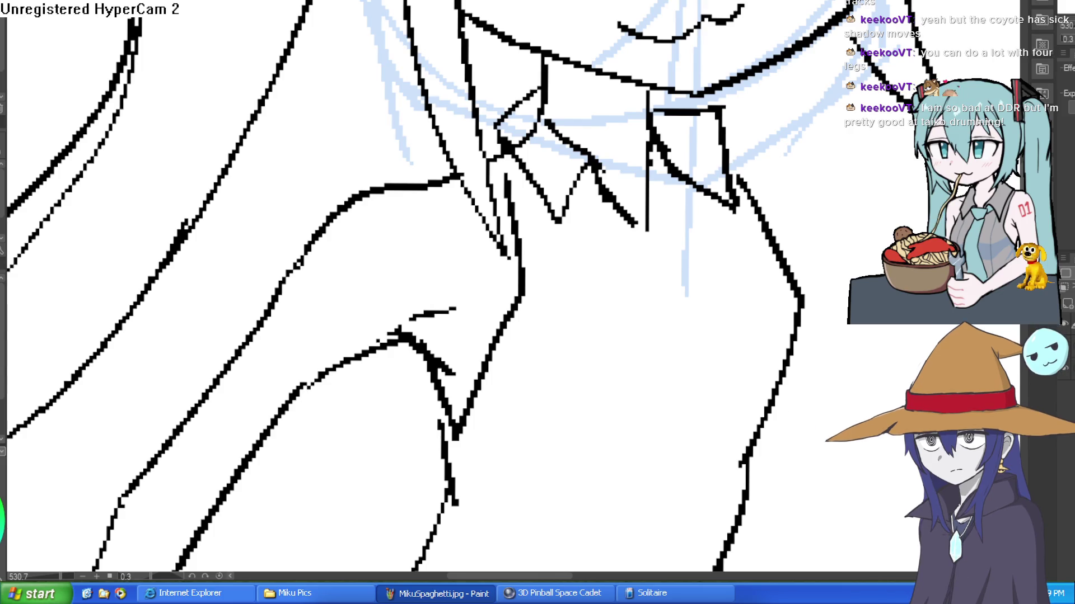
scroll(476, 266, "down", 5)
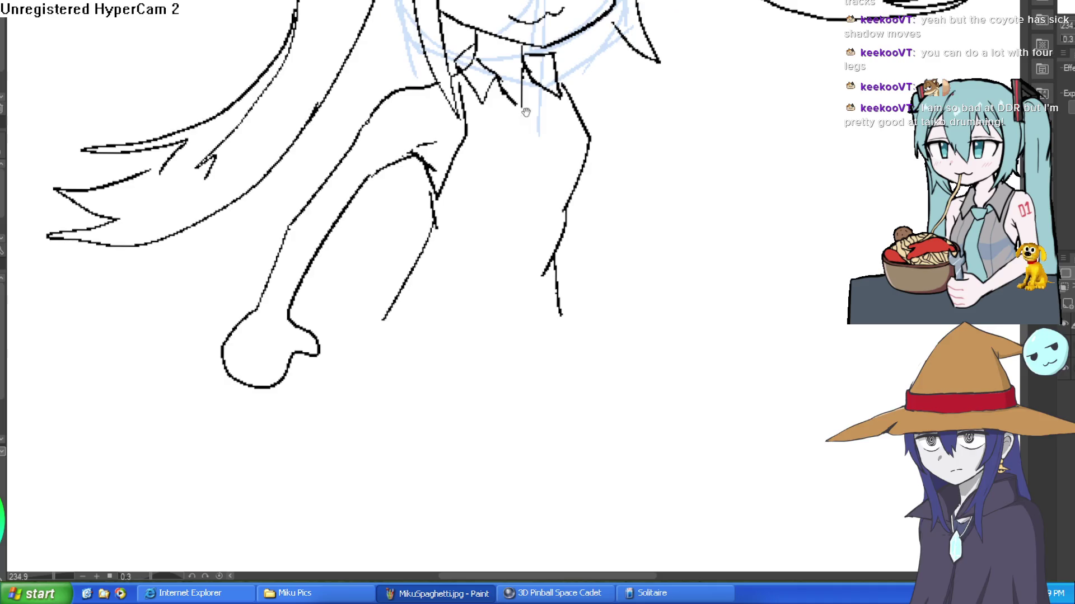
mouse_move(327, 296)
left_mouse_down()
mouse_move(308, 310)
mouse_move(336, 300)
mouse_move(312, 285)
mouse_move(328, 309)
mouse_move(312, 295)
mouse_move(395, 263)
left_mouse_up()
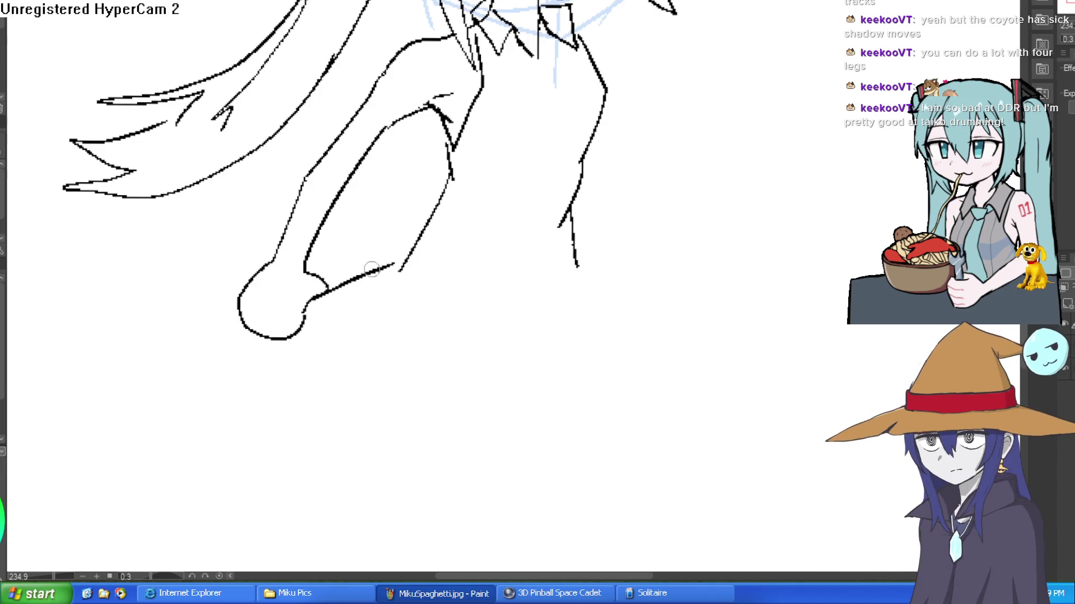
mouse_move(303, 324)
left_mouse_down()
mouse_move(331, 309)
mouse_move(315, 299)
mouse_move(313, 273)
mouse_move(323, 292)
left_mouse_up()
key("ctrl+z")
key("ctrl+z")
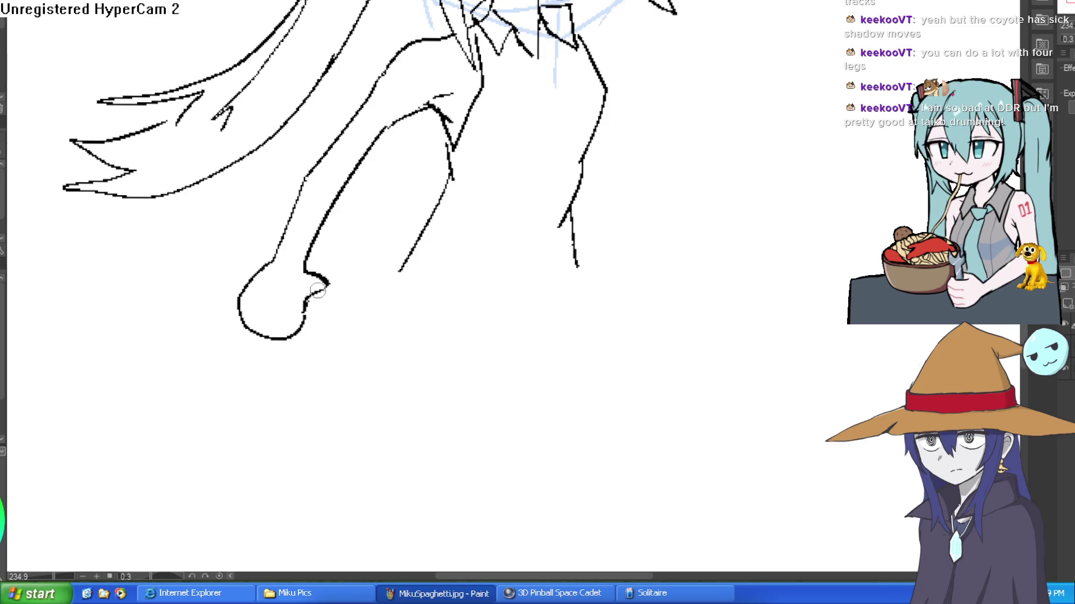
Draw the two edges of a long thin rod gripped in the hand.
left_click_drag(327, 284, 405, 246)
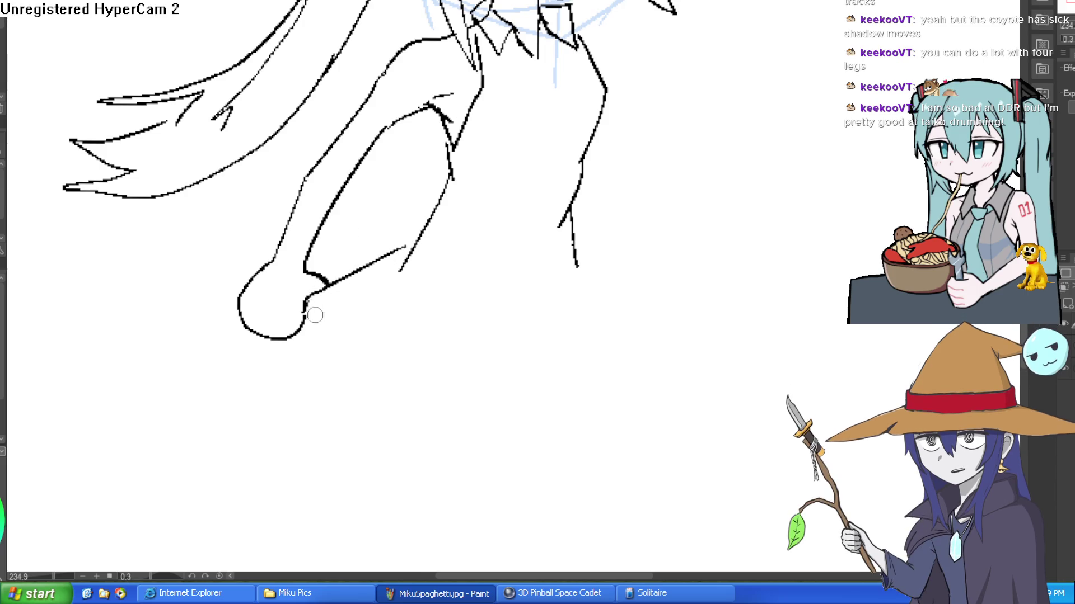
mouse_move(306, 312)
left_mouse_down()
mouse_move(408, 268)
mouse_move(292, 337)
mouse_move(240, 298)
mouse_move(228, 314)
mouse_move(302, 344)
left_mouse_up()
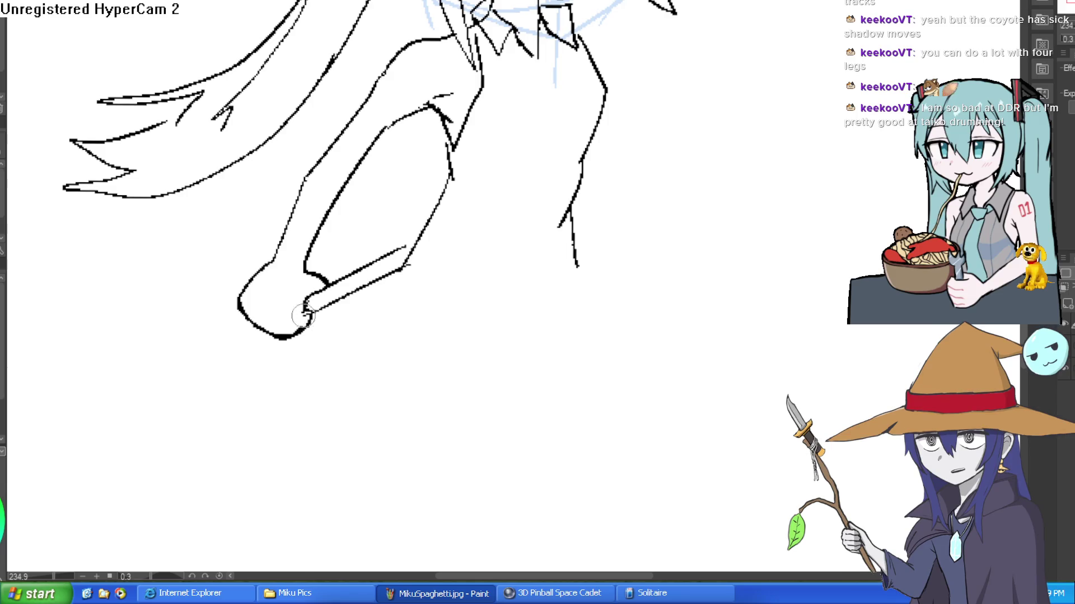
scroll(565, 224, "down", 4)
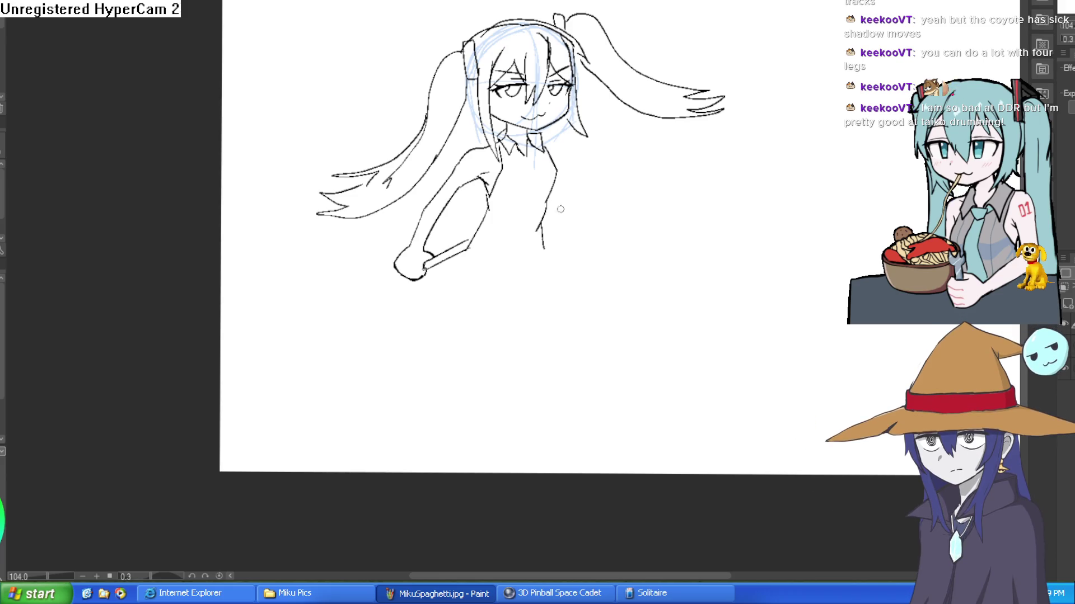
Add short torso, collar-side and chest strokes below the collar.
left_click_drag(499, 221, 500, 230)
scroll(508, 204, "up", 3)
mouse_move(496, 195)
left_mouse_down()
mouse_move(524, 207)
mouse_move(550, 201)
left_mouse_up()
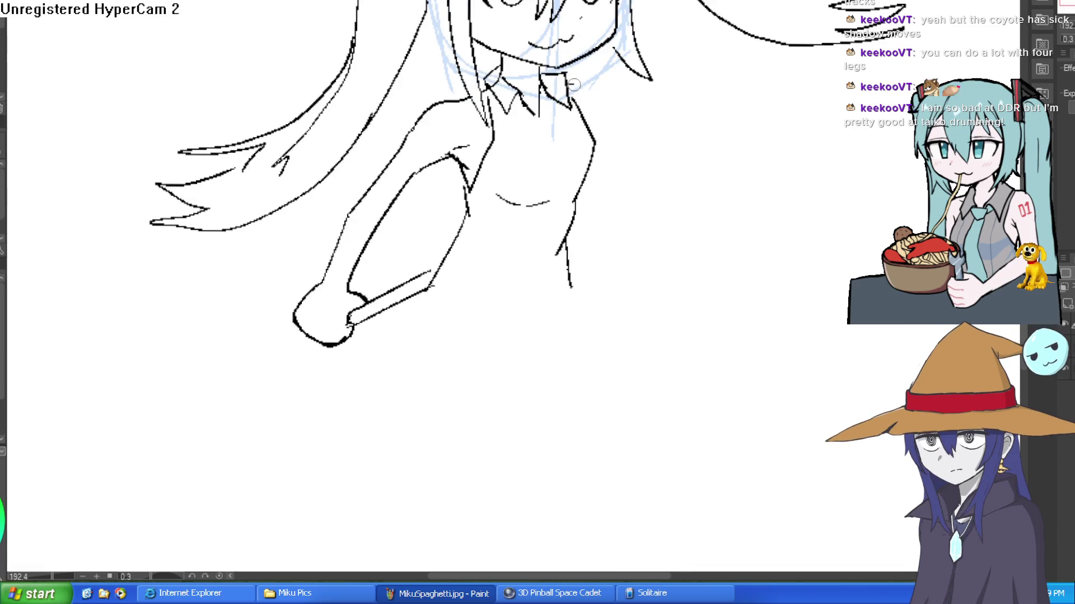
left_click_drag(589, 105, 585, 119)
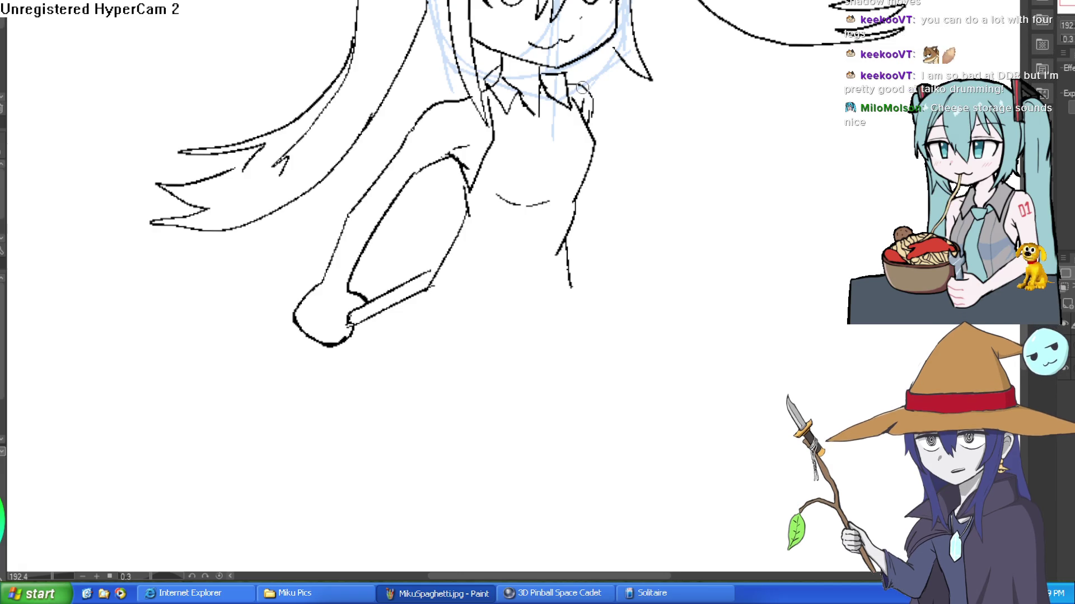
scroll(618, 63, "down", 3)
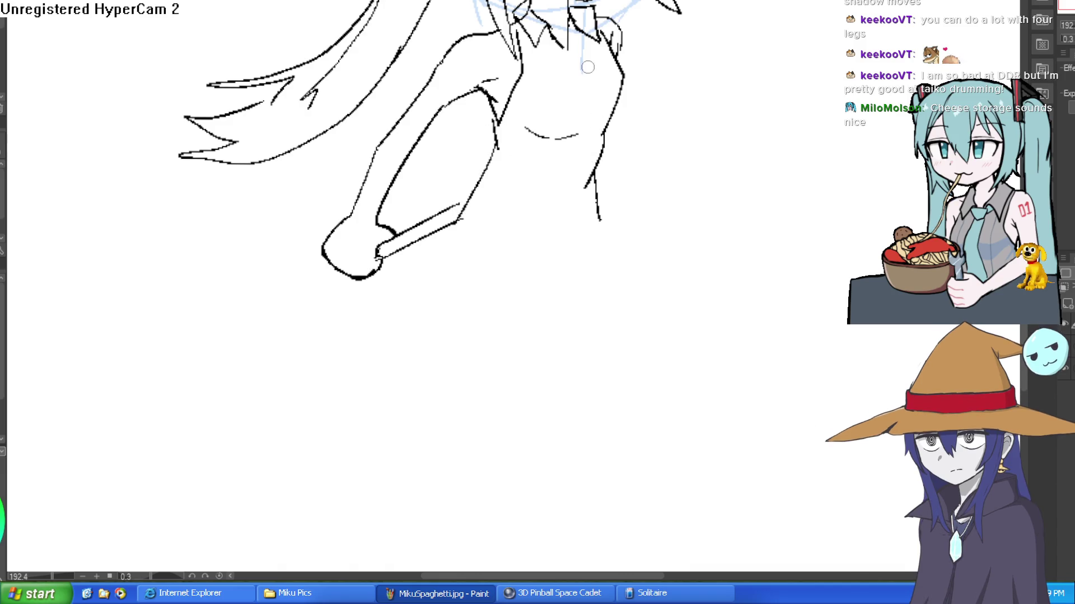
Ink the necktie sweeping down from the collar, replacing an undone body curve.
mouse_move(569, 26)
left_mouse_down()
mouse_move(585, 68)
mouse_move(568, 79)
mouse_move(546, 43)
mouse_move(561, 52)
mouse_move(590, 27)
left_mouse_up()
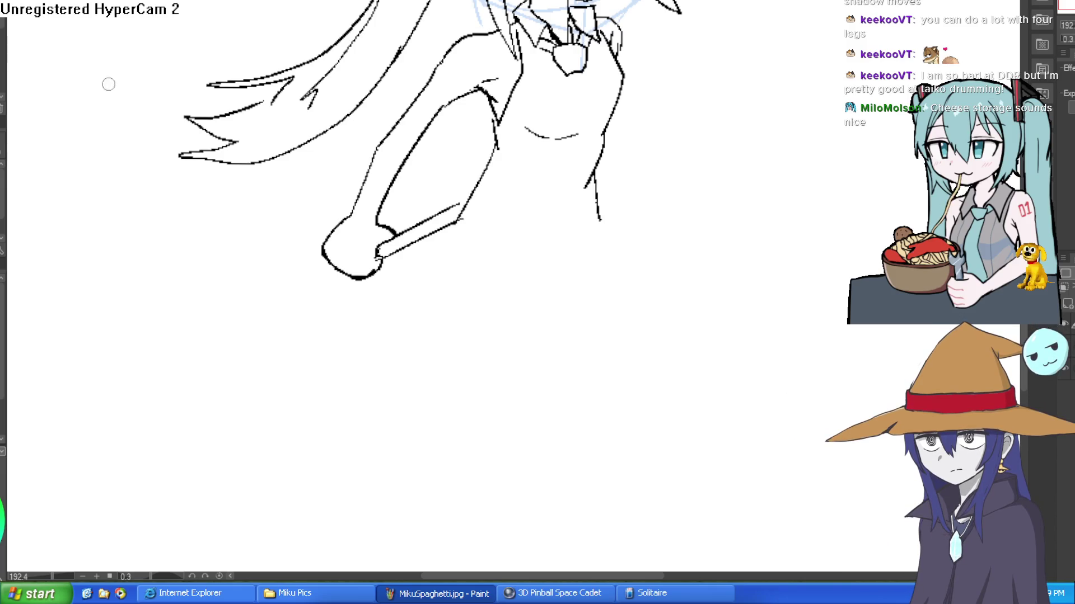
mouse_move(633, 57)
left_mouse_down()
mouse_move(570, 62)
mouse_move(531, 78)
mouse_move(571, 108)
mouse_move(605, 196)
left_mouse_up()
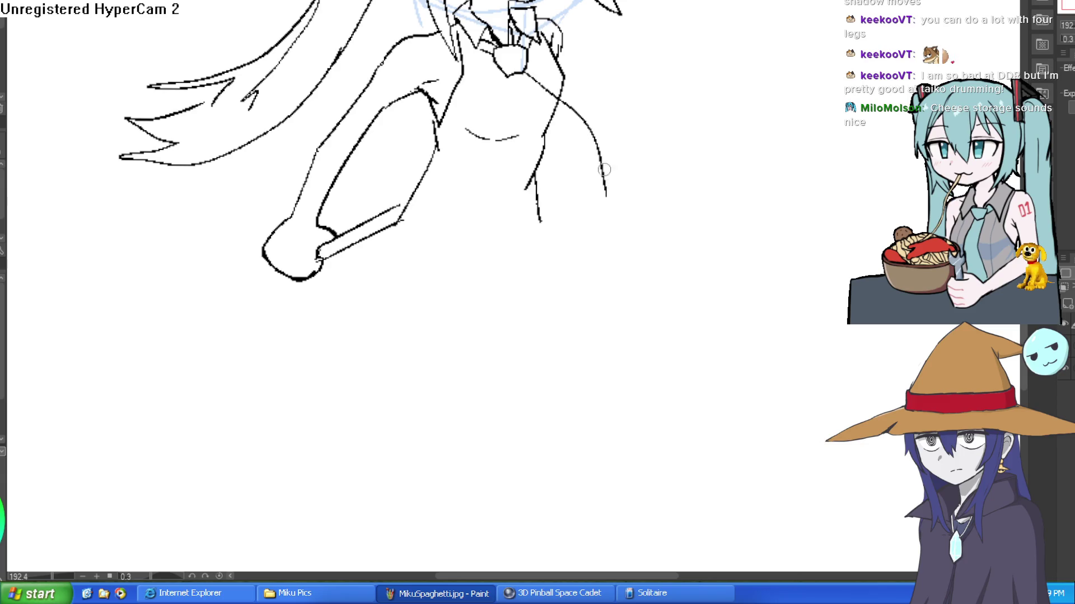
key("ctrl+z")
mouse_move(526, 72)
left_mouse_down()
mouse_move(674, 144)
mouse_move(678, 178)
mouse_move(607, 159)
mouse_move(512, 78)
left_mouse_up()
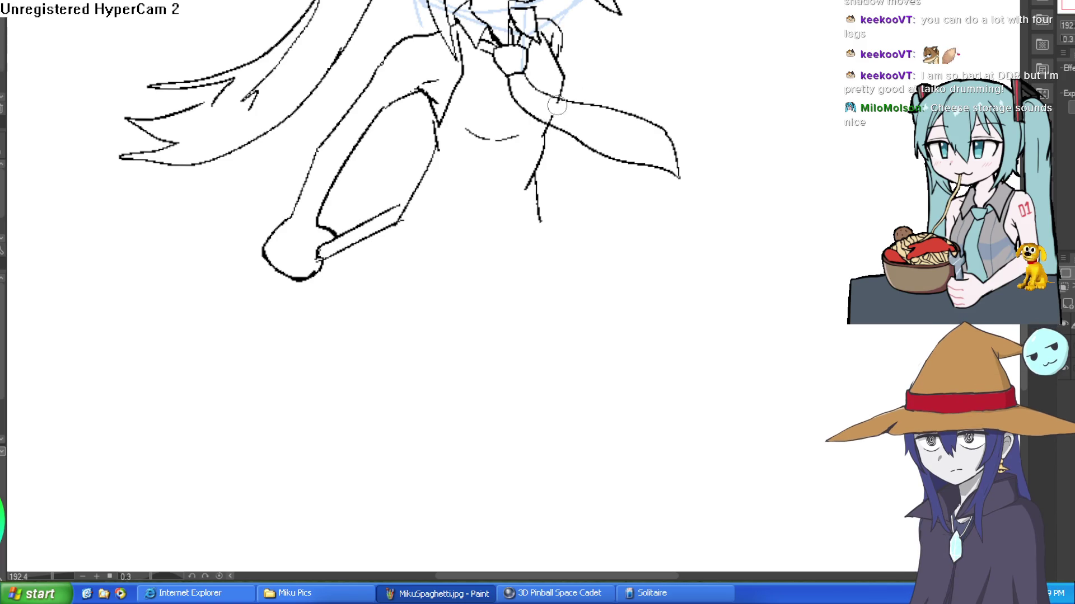
scroll(690, 134, "down", 2)
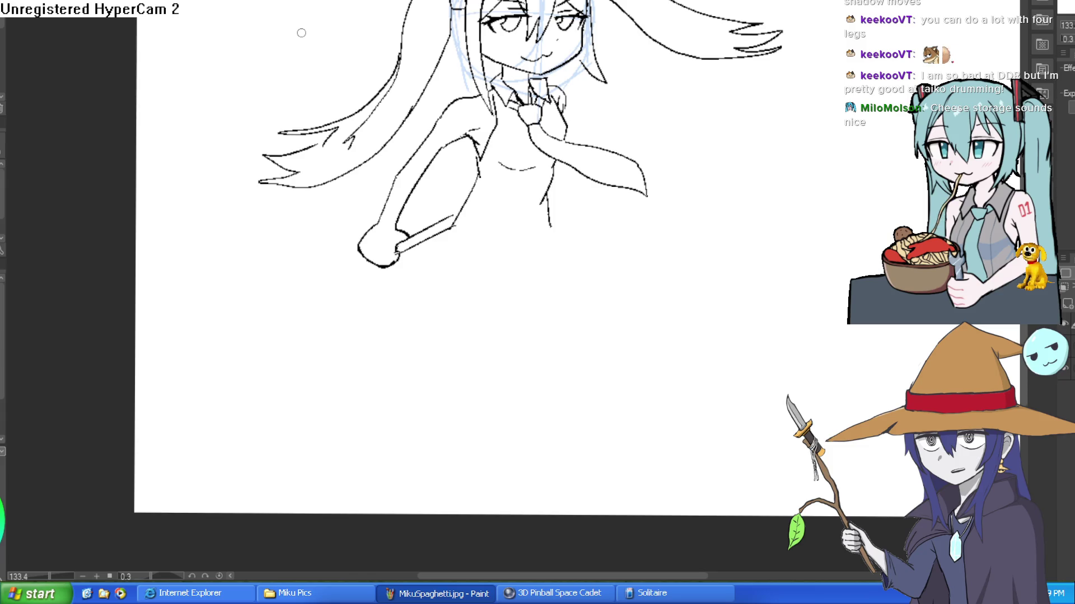
scroll(520, 129, "up", 5)
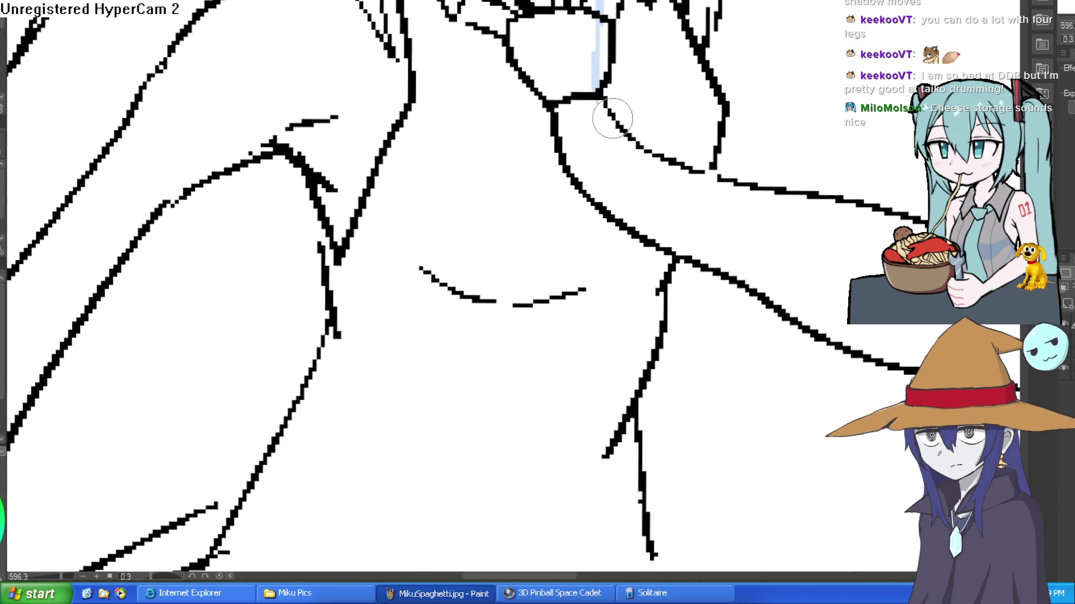
scroll(604, 175, "down", 4)
scroll(664, 96, "up", 2)
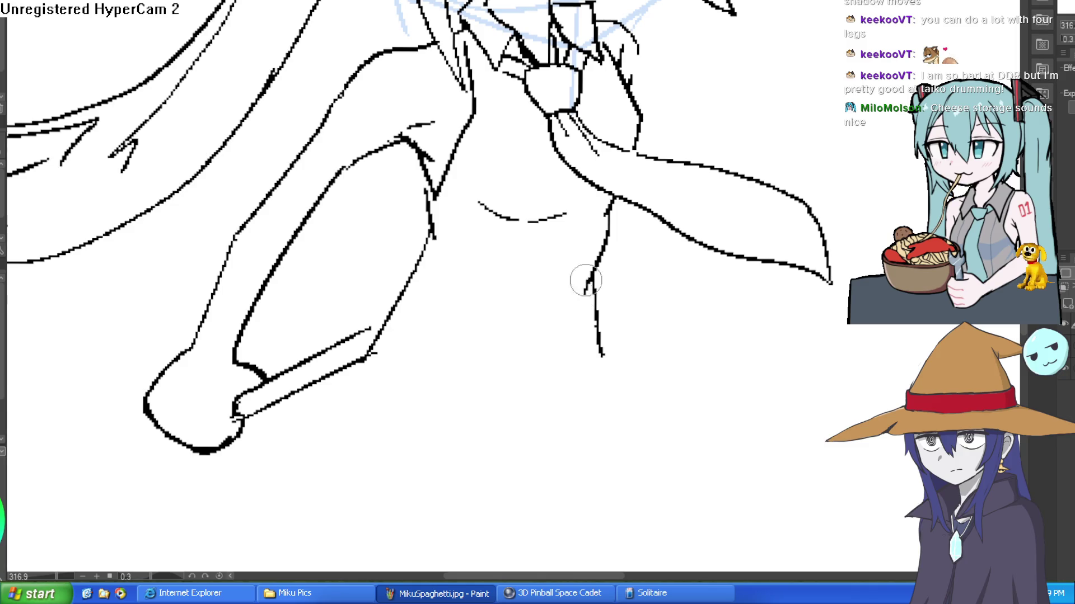
Erase the old vertical torso line and ink a new shoulder curve and torso side below the necktie.
mouse_move(583, 300)
left_mouse_down()
mouse_move(595, 366)
mouse_move(603, 254)
mouse_move(597, 309)
mouse_move(655, 180)
left_mouse_up()
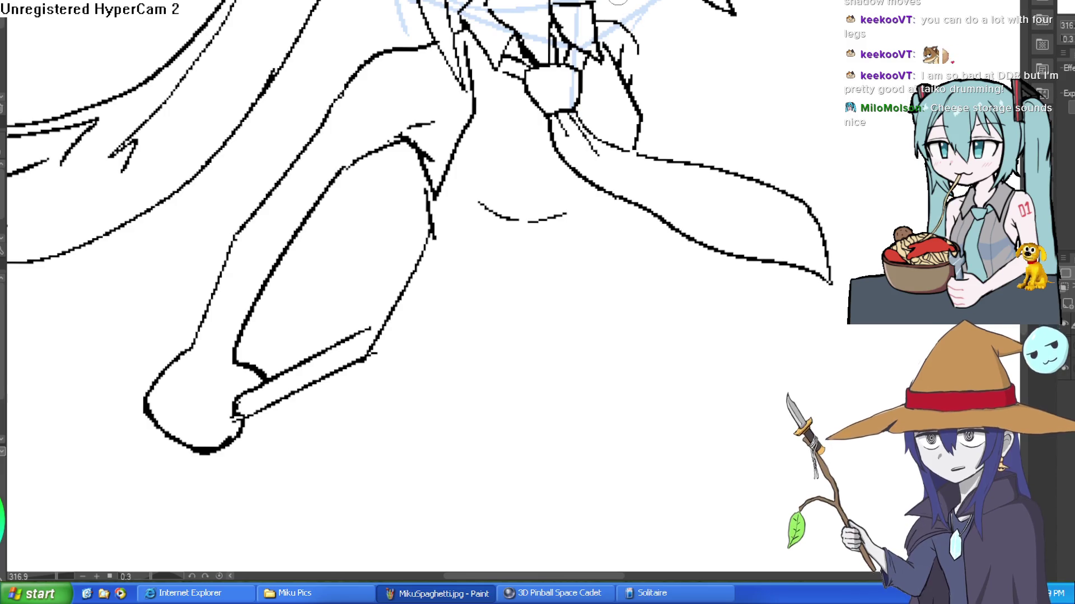
left_click_drag(622, 79, 638, 150)
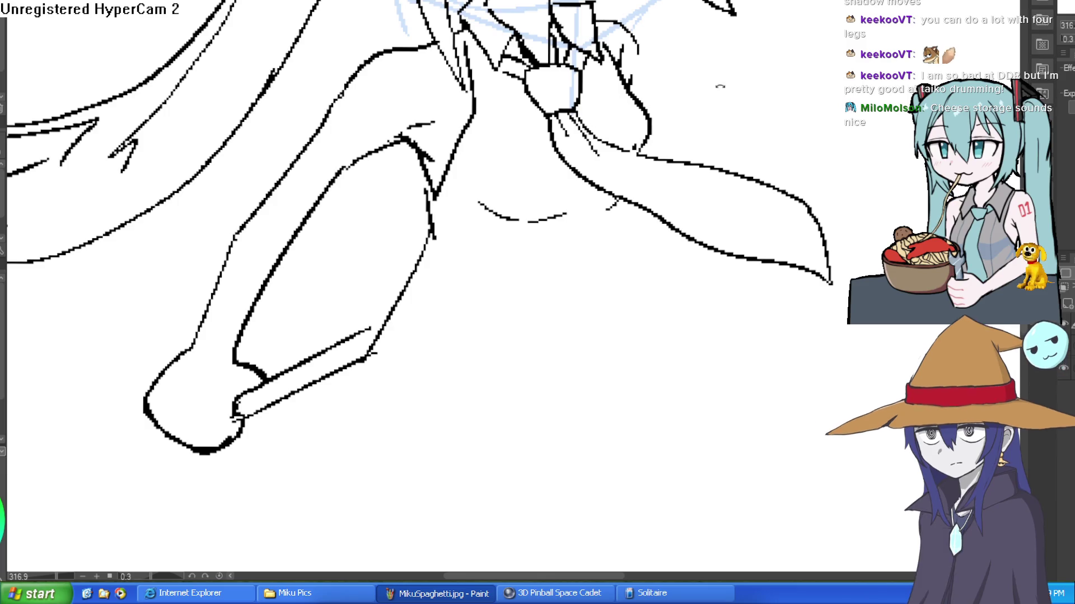
key("asciicircum")
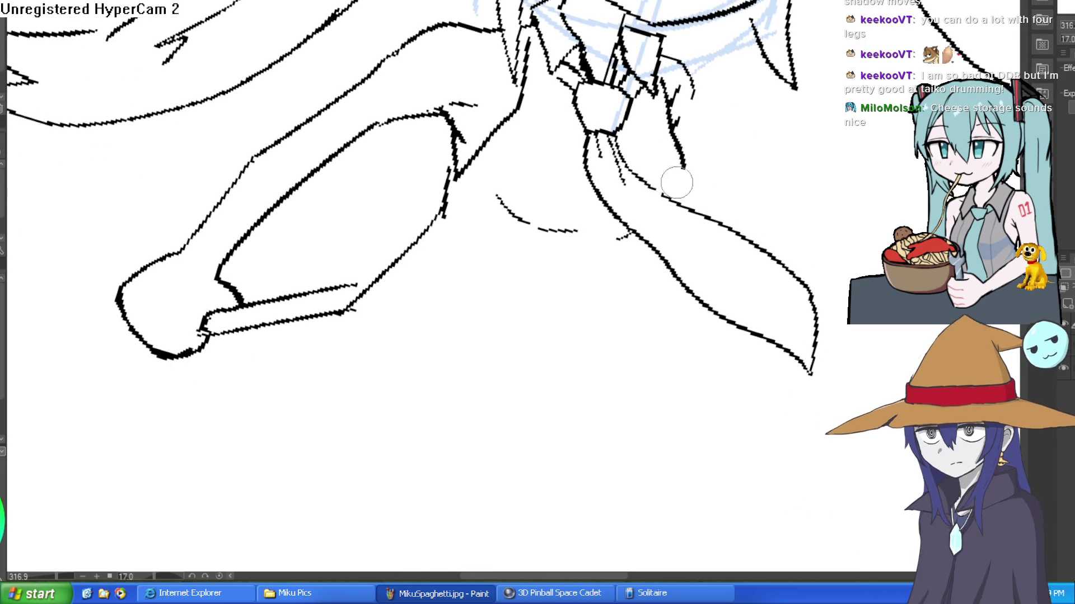
key("minus")
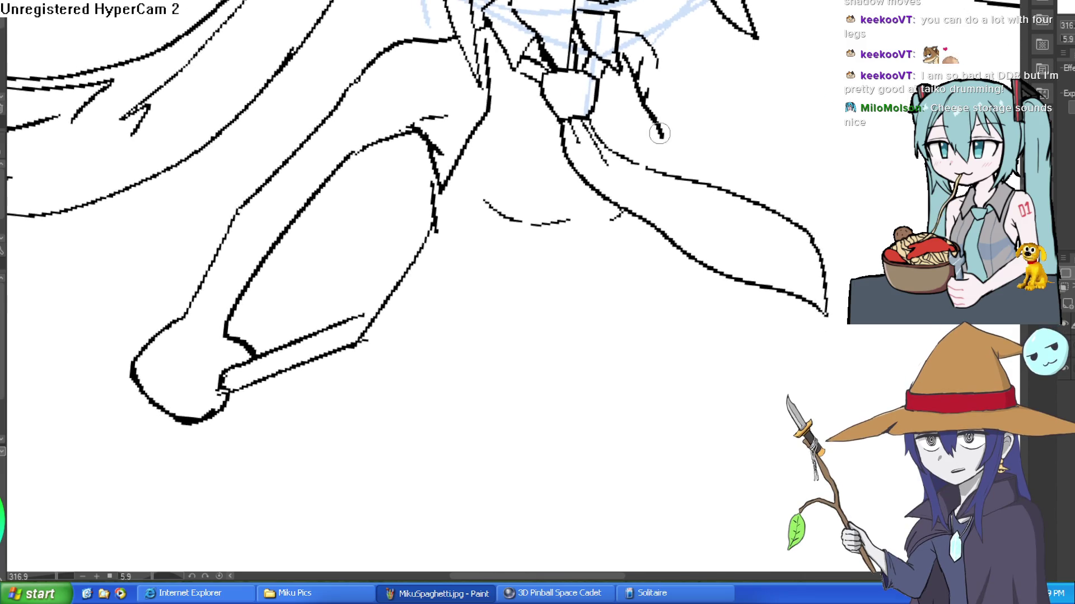
mouse_move(627, 216)
left_mouse_down()
mouse_move(612, 241)
mouse_move(609, 386)
left_mouse_up()
scroll(677, 328, "down", 3)
Ink the staff's two parallel edges below the hand and the shirt's jagged lower hem.
scroll(739, 278, "down", 2)
key("minus")
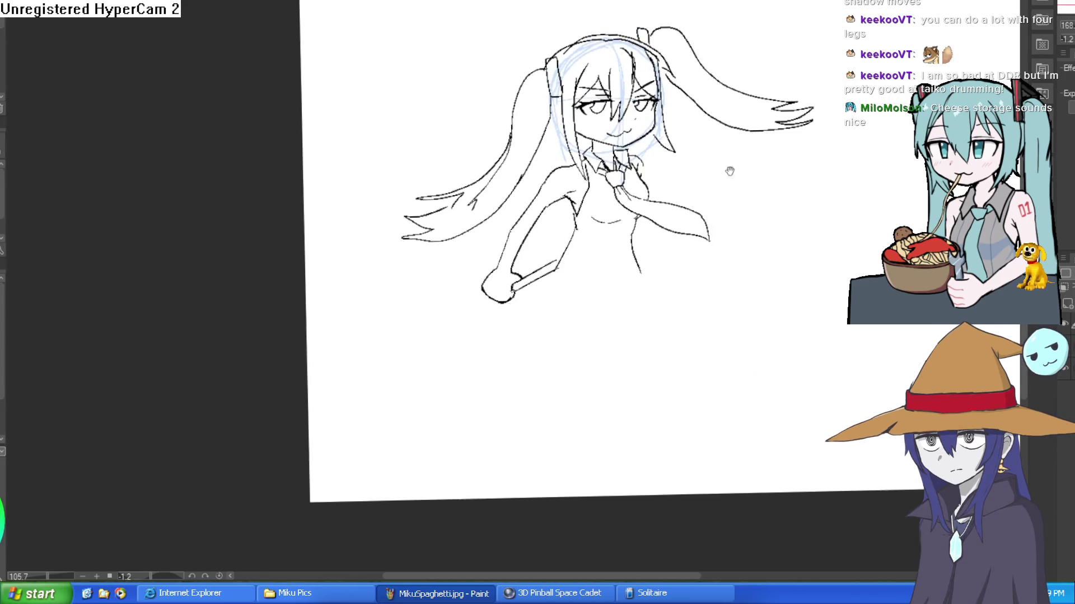
left_click_drag(532, 249, 533, 205)
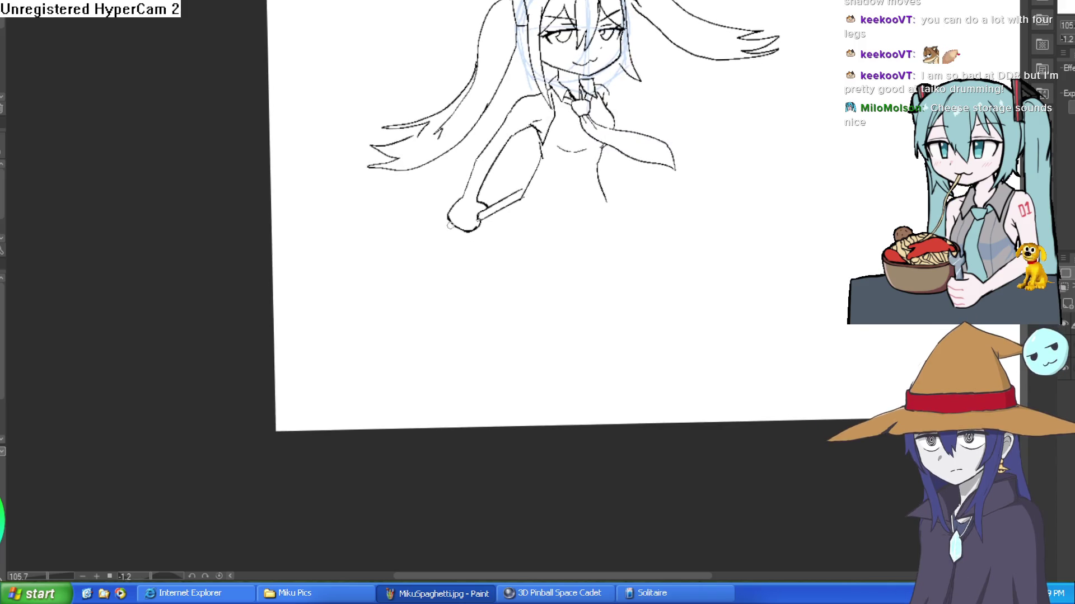
mouse_move(451, 224)
left_mouse_down()
mouse_move(431, 241)
mouse_move(447, 408)
left_mouse_up()
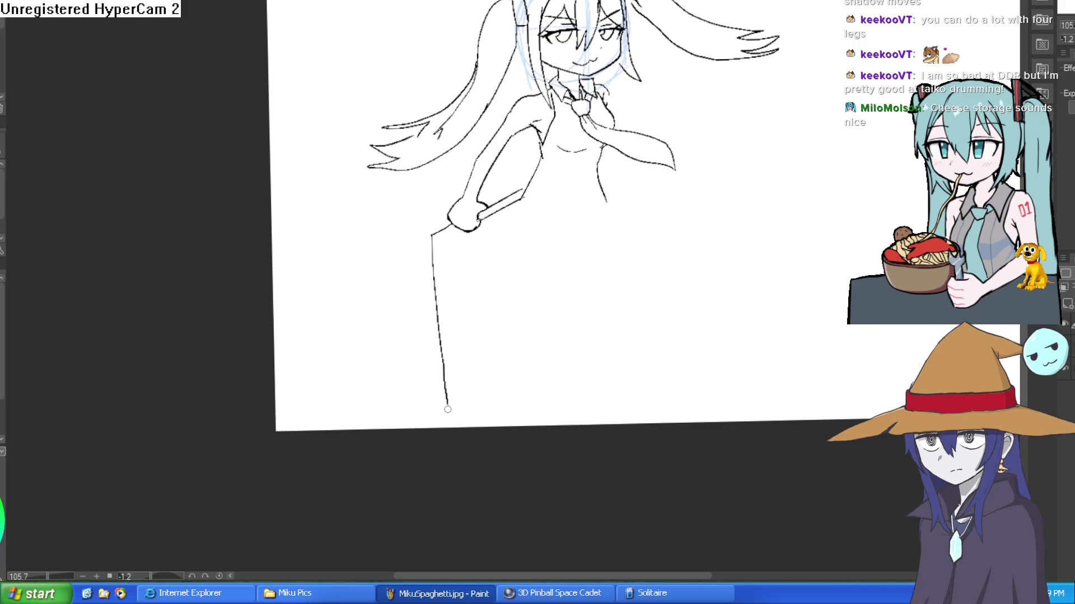
mouse_move(458, 231)
left_mouse_down()
mouse_move(441, 273)
mouse_move(459, 424)
left_mouse_up()
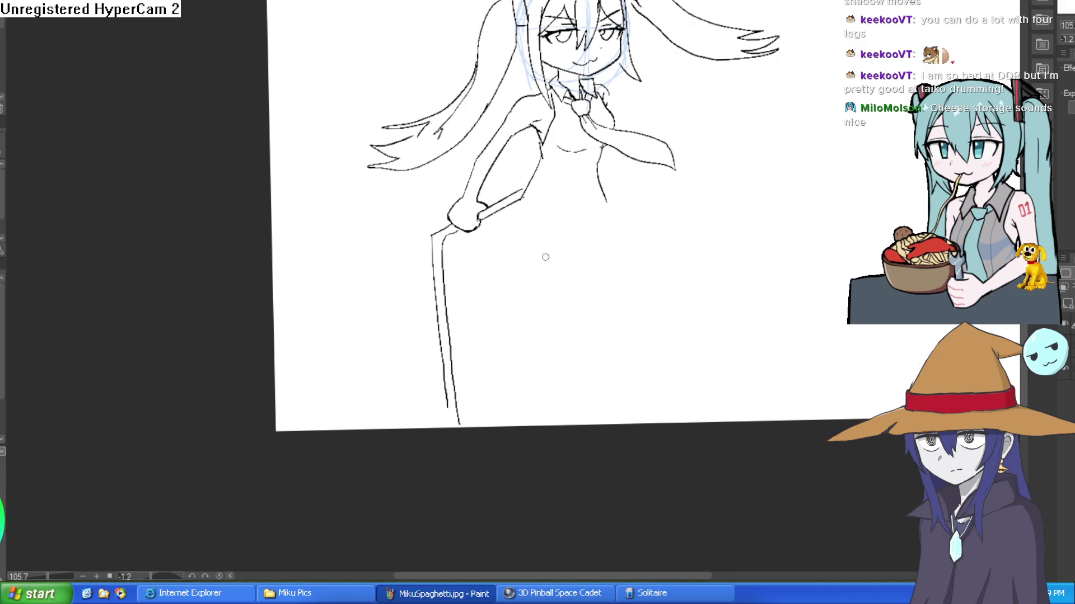
mouse_move(608, 191)
left_mouse_down()
mouse_move(612, 216)
mouse_move(579, 221)
mouse_move(529, 208)
mouse_move(523, 195)
left_mouse_up()
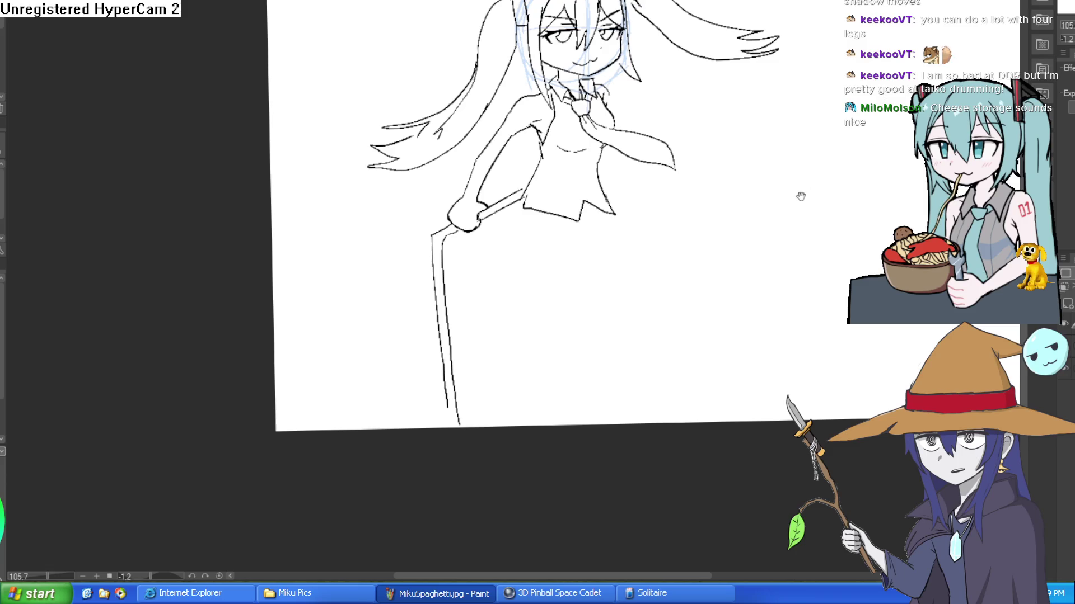
scroll(691, 146, "up", 4)
Redraw the shirt hem and ink the skirt's right, middle and left pleats.
mouse_move(524, 193)
left_mouse_down()
mouse_move(476, 193)
mouse_move(476, 156)
left_mouse_up()
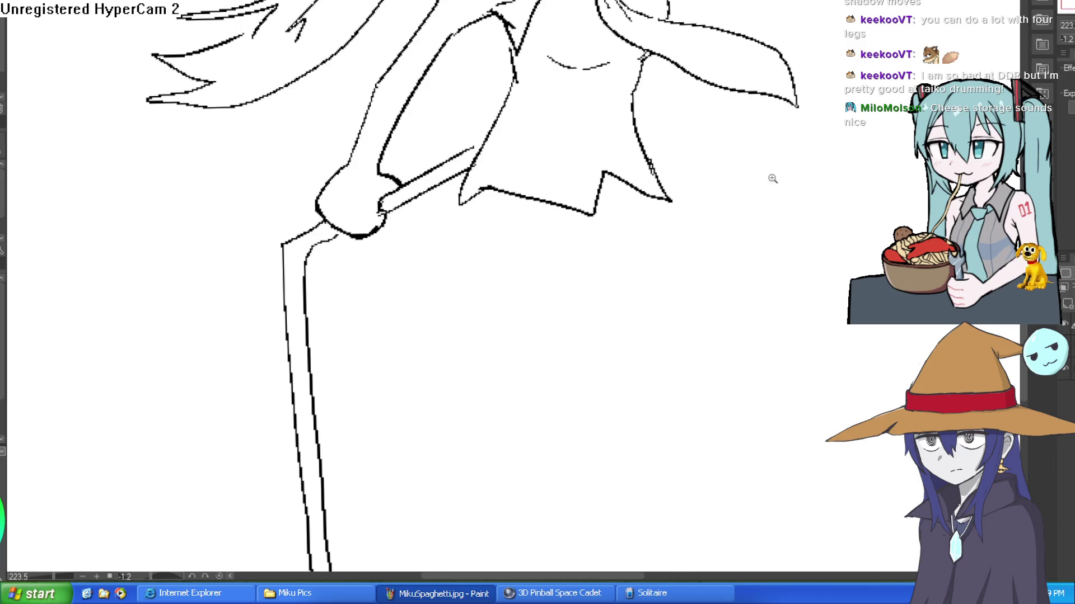
scroll(630, 188, "down", 3)
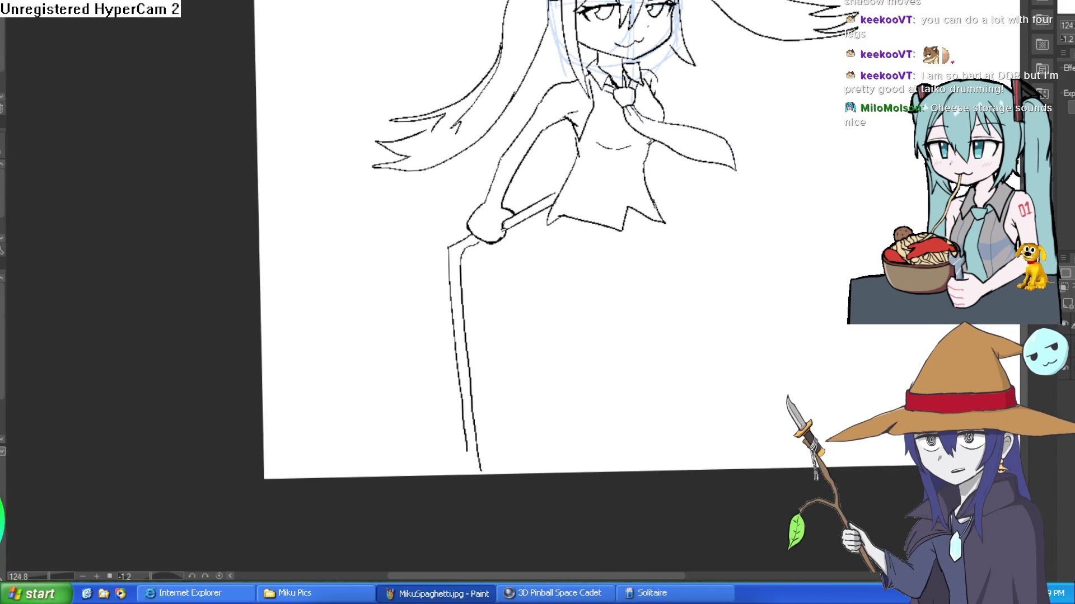
scroll(649, 226, "up", 5)
mouse_move(667, 193)
left_mouse_down()
mouse_move(727, 241)
mouse_move(649, 278)
left_mouse_up()
mouse_move(619, 190)
left_mouse_down()
mouse_move(647, 283)
mouse_move(571, 310)
left_mouse_up()
mouse_move(551, 218)
left_mouse_down()
mouse_move(562, 321)
mouse_move(478, 336)
left_mouse_up()
left_click_drag(490, 208, 480, 336)
left_click_drag(481, 327, 438, 206)
left_click_drag(392, 296, 386, 207)
Ink the right thigh's diagonal line below the skirt, undoing a misplaced leg stroke.
scroll(498, 196, "down", 5)
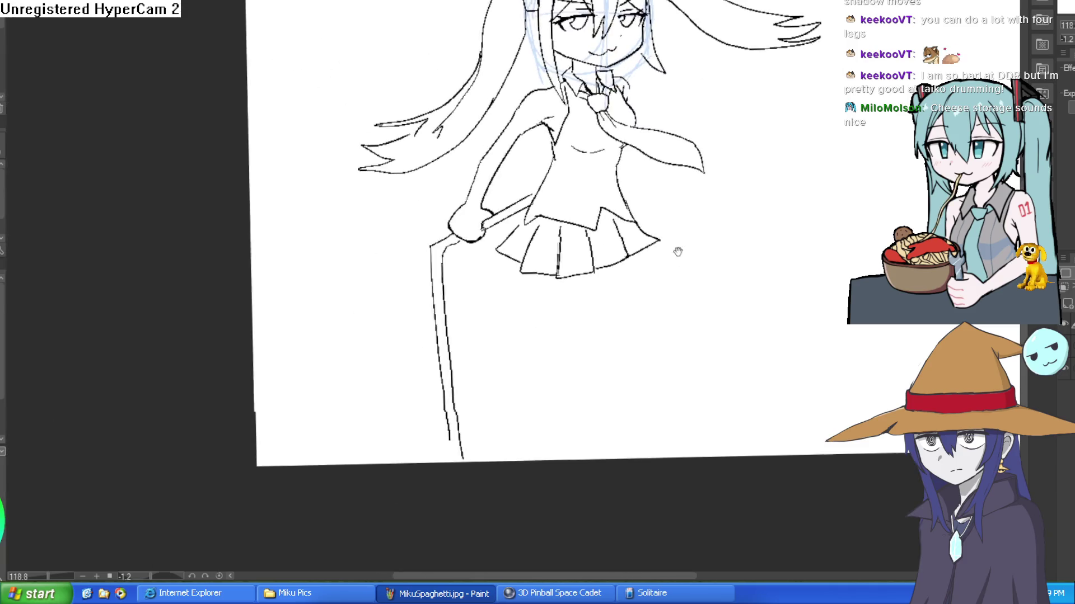
left_click_drag(571, 226, 652, 300)
mouse_move(651, 301)
left_mouse_down()
mouse_move(652, 365)
mouse_move(622, 307)
mouse_move(625, 380)
left_mouse_up()
key("ctrl+z")
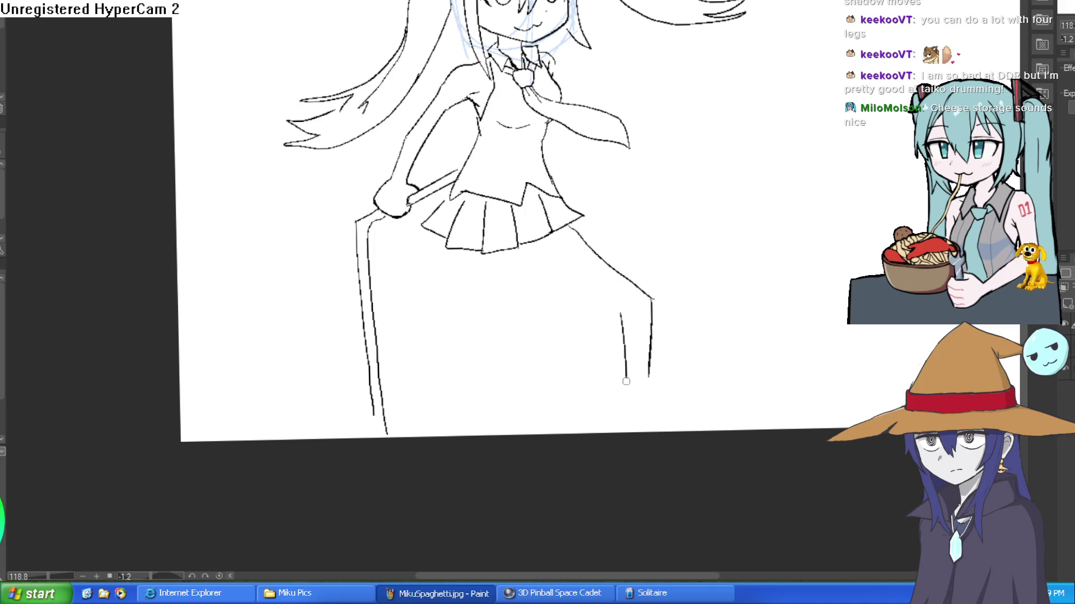
Redraw the right leg's outer and inner lines and outline the right foot.
left_click_drag(621, 312, 519, 252)
key("ctrl+z")
key("ctrl+z")
key("ctrl+z")
key("ctrl+z")
mouse_move(585, 215)
left_mouse_down()
mouse_move(648, 263)
mouse_move(696, 372)
mouse_move(550, 244)
mouse_move(617, 287)
left_mouse_up()
key("ctrl+z")
key("ctrl+z")
mouse_move(529, 242)
left_mouse_down()
mouse_move(630, 291)
mouse_move(658, 380)
left_mouse_up()
mouse_move(663, 281)
left_mouse_down()
mouse_move(675, 380)
mouse_move(707, 414)
mouse_move(653, 381)
left_mouse_up()
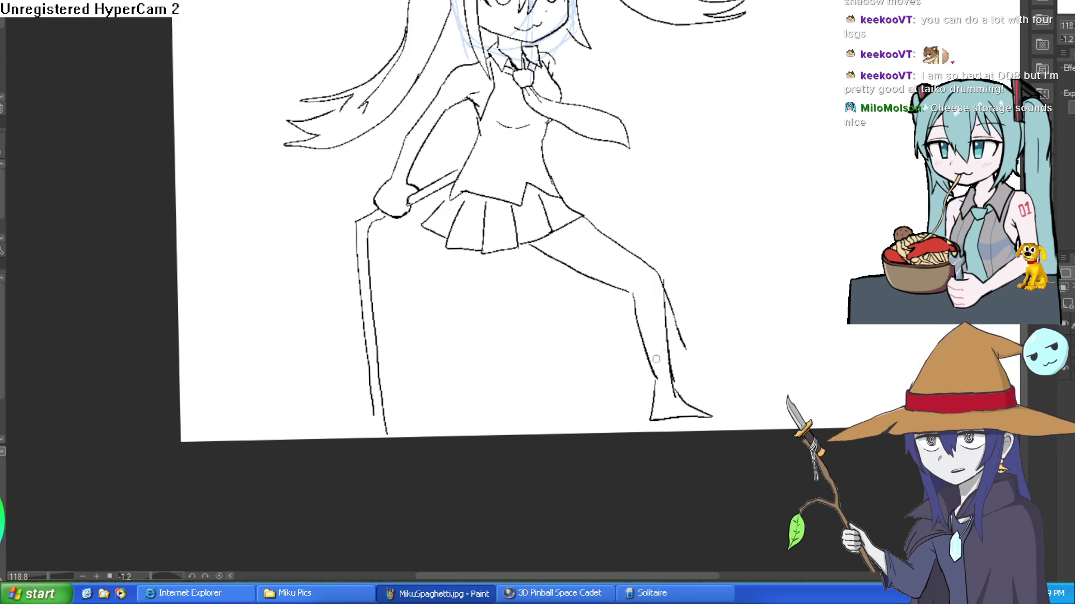
left_click_drag(683, 341, 669, 305)
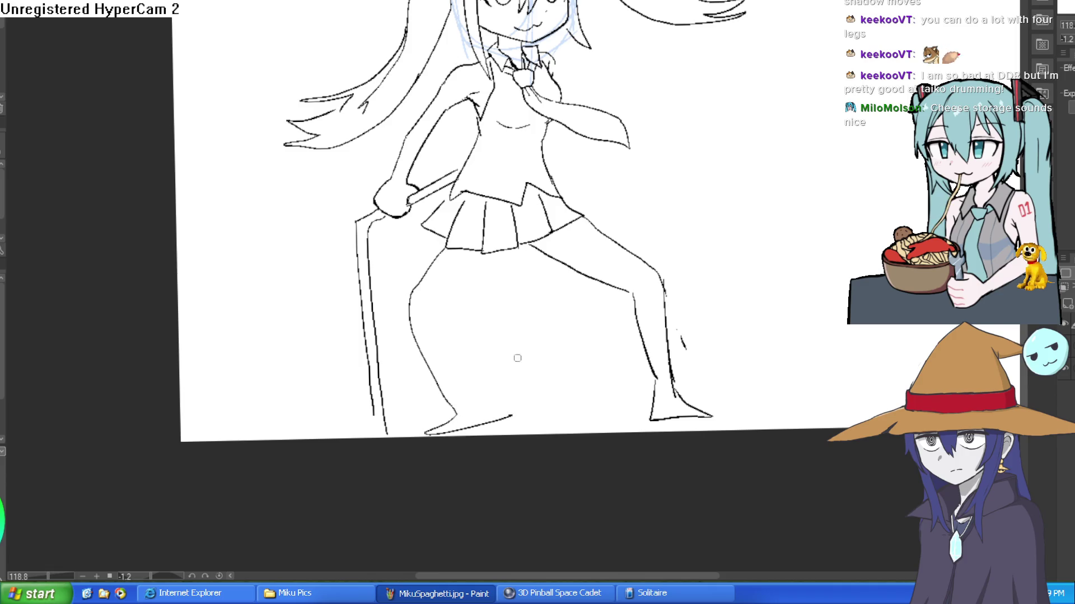
Ink the left leg's outer curve and redraw the left foot along its bottom.
key("ctrl+z")
mouse_move(439, 235)
left_mouse_down()
mouse_move(378, 288)
mouse_move(457, 388)
left_mouse_up()
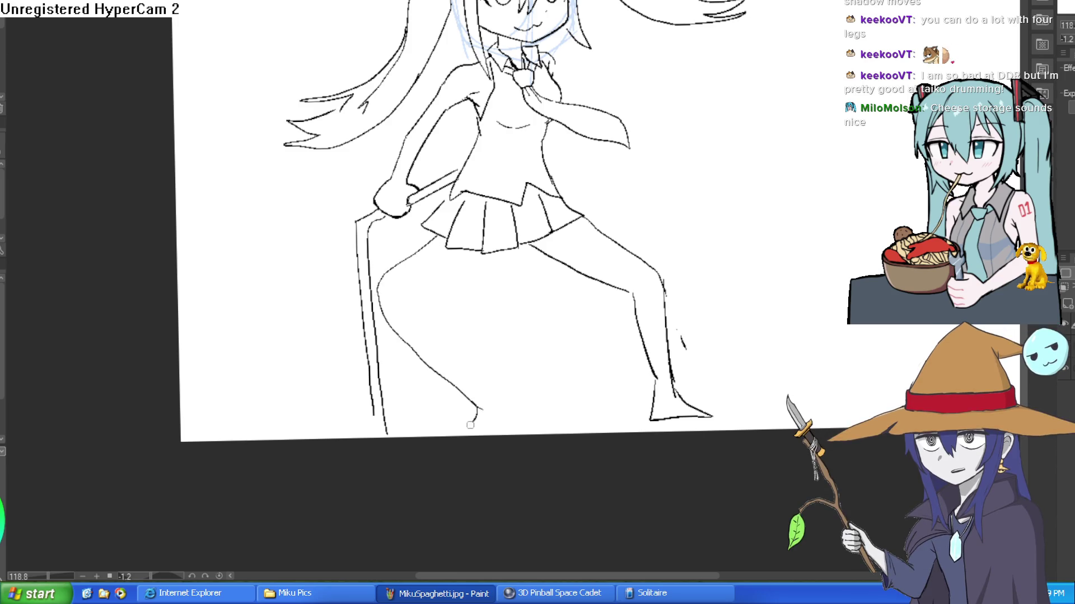
key("ctrl+z")
mouse_move(444, 438)
left_mouse_down()
mouse_move(512, 426)
mouse_move(472, 376)
left_mouse_up()
key("ctrl+z")
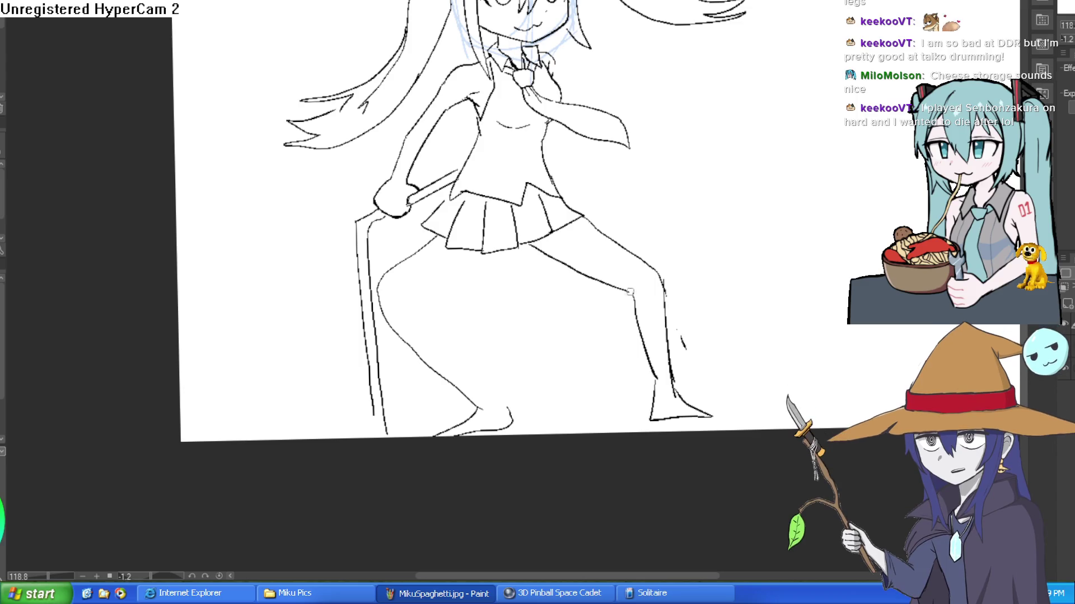
Draw the stocking top across the right thigh and redo the left leg's inner line.
mouse_move(571, 268)
left_mouse_down()
mouse_move(601, 232)
mouse_move(590, 273)
left_mouse_up()
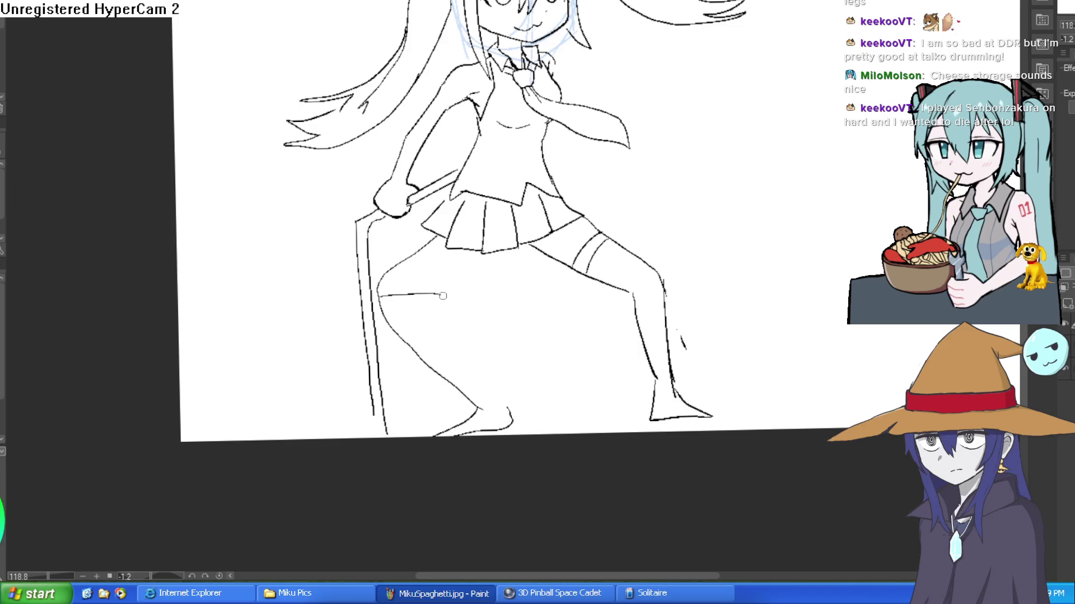
key("ctrl+z")
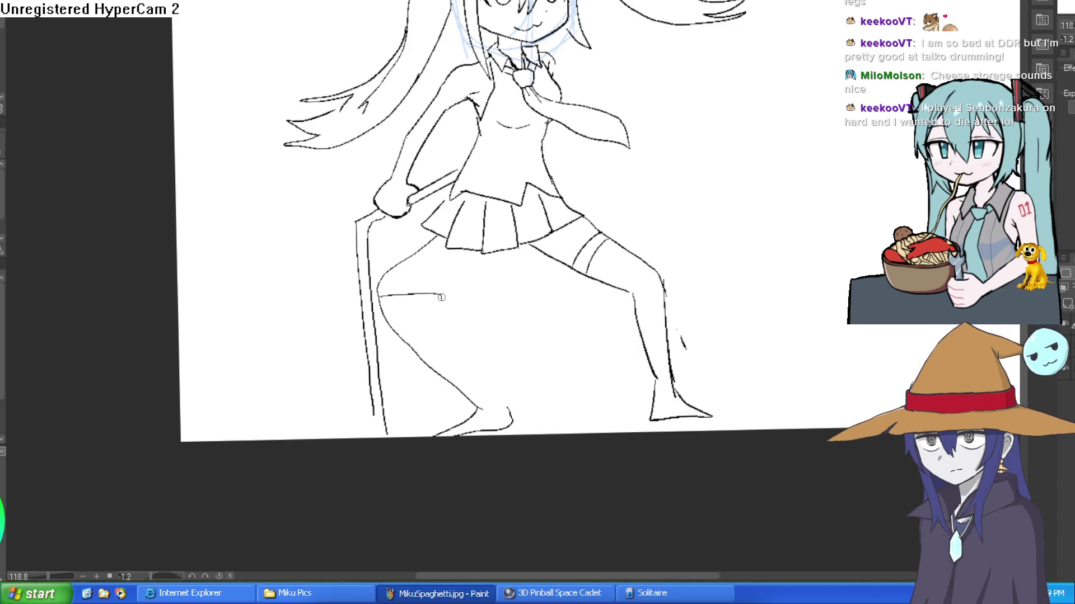
key("ctrl+z")
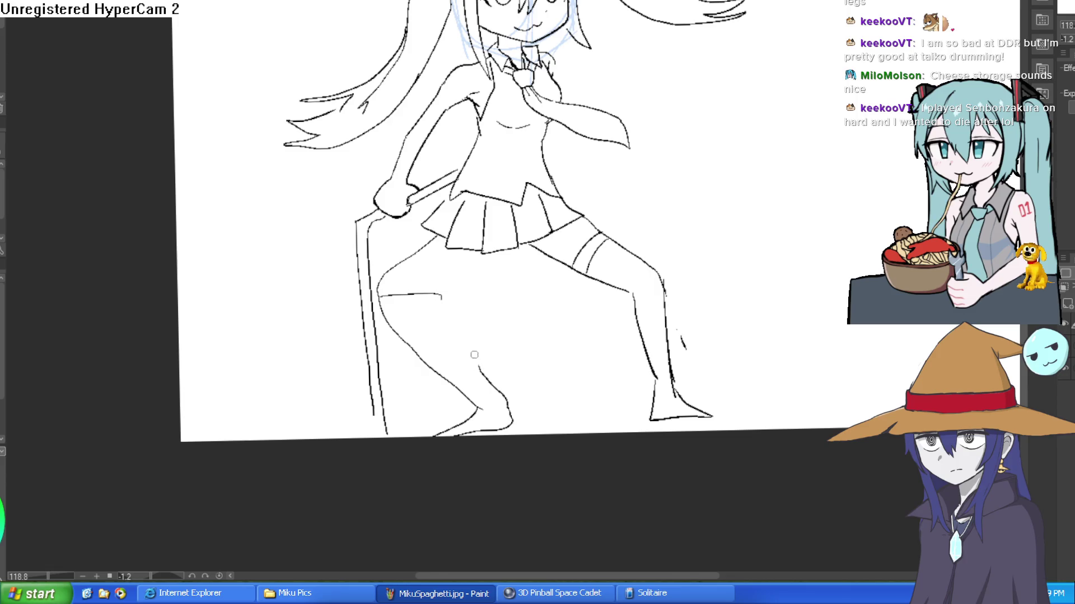
key("ctrl+z")
mouse_move(468, 271)
left_mouse_down()
mouse_move(488, 254)
mouse_move(443, 295)
left_mouse_up()
Sketch trial contour lines down the left leg and under the skirt hem.
scroll(431, 272, "down", 3)
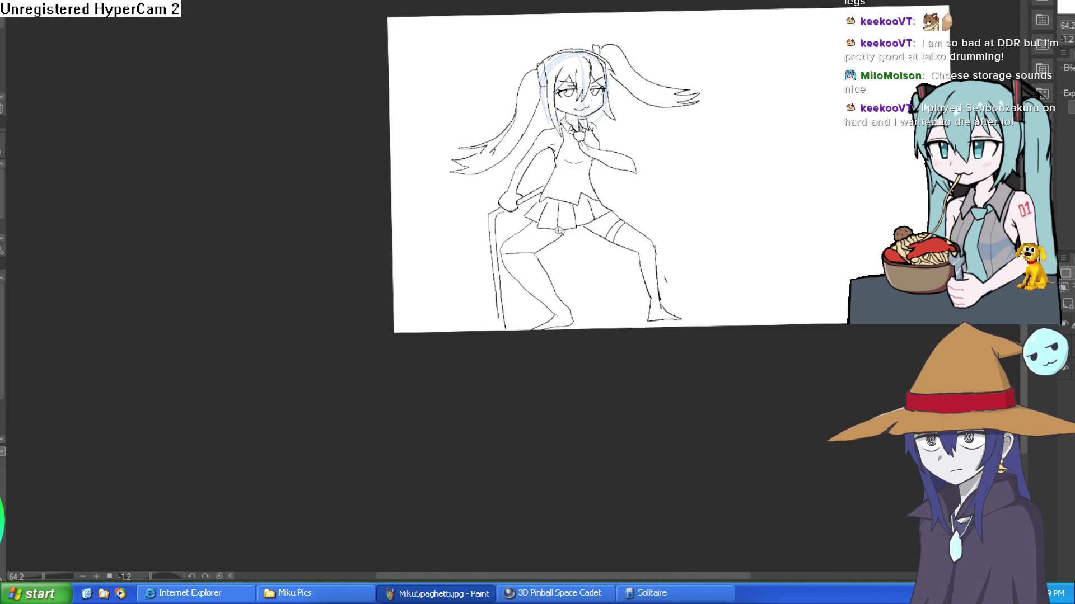
scroll(563, 212, "up", 5)
mouse_move(507, 173)
left_mouse_down()
mouse_move(417, 263)
mouse_move(414, 325)
mouse_move(487, 414)
left_mouse_up()
mouse_move(445, 205)
left_mouse_down()
mouse_move(491, 176)
mouse_move(403, 252)
mouse_move(394, 285)
mouse_move(409, 268)
mouse_move(411, 331)
mouse_move(473, 407)
left_mouse_up()
scroll(545, 365, "down", 3)
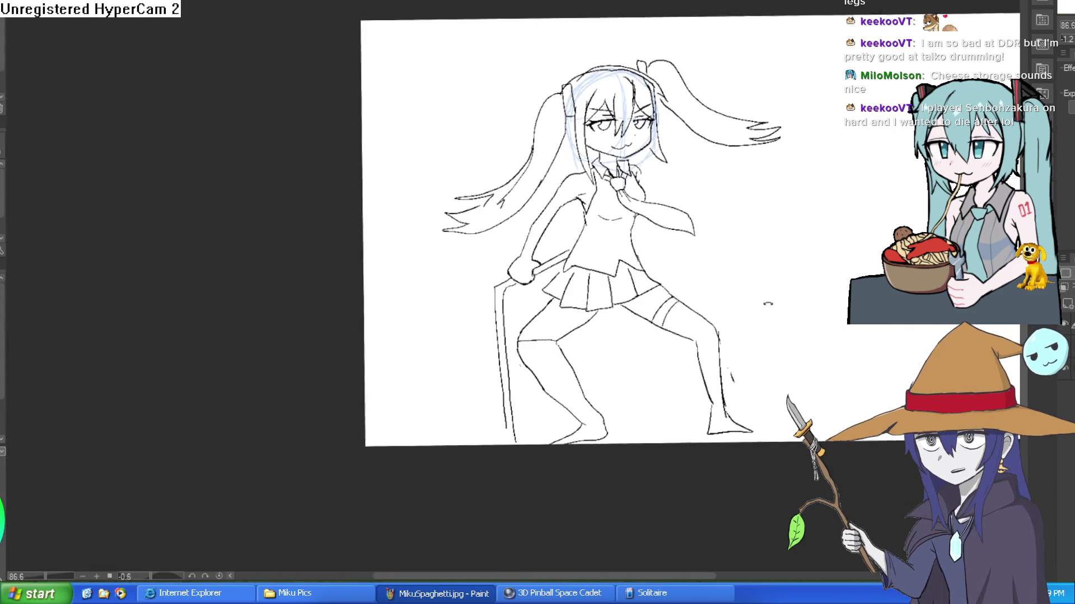
scroll(749, 305, "up", 3)
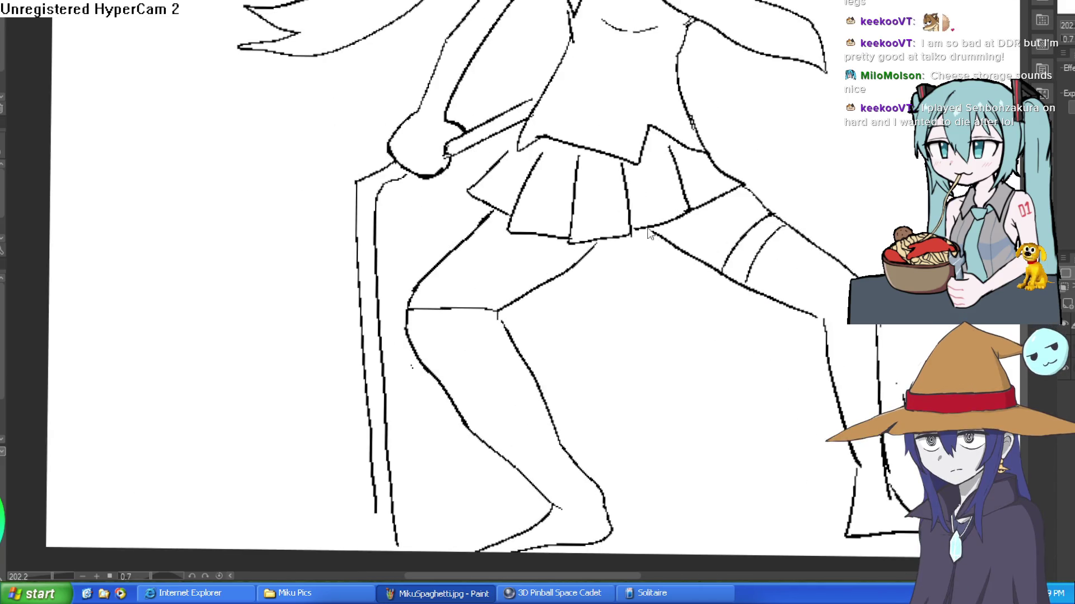
left_click_drag(613, 244, 542, 239)
mouse_move(495, 206)
left_mouse_down()
mouse_move(410, 299)
mouse_move(407, 343)
left_mouse_up()
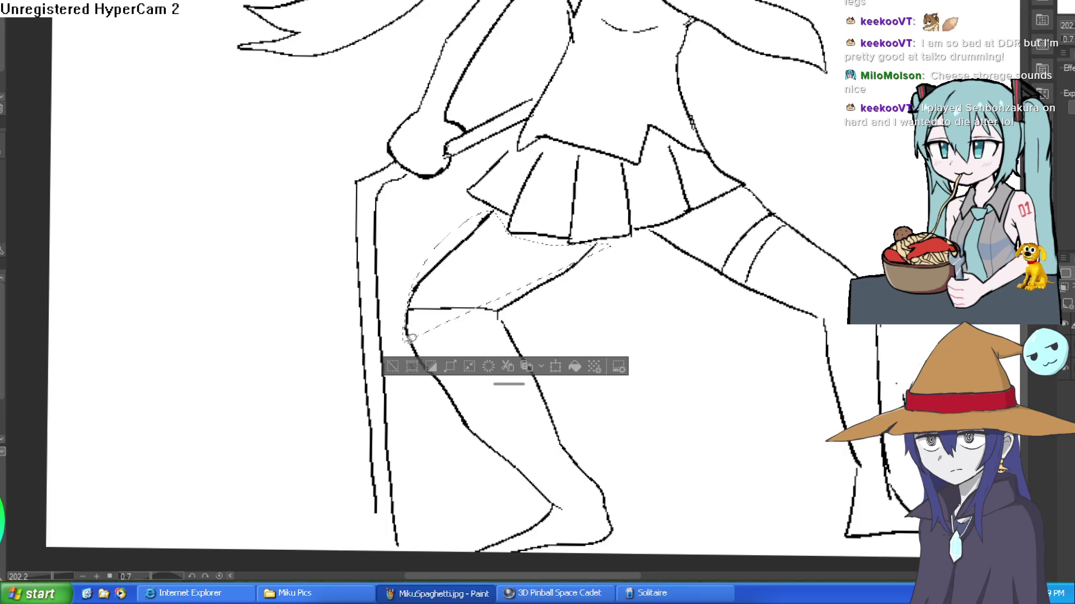
Tilt the canvas, lasso the rough left leg, delete its lines and deselect.
scroll(615, 269, "down", 4)
mouse_move(616, 269)
left_mouse_down()
mouse_move(536, 253)
mouse_move(457, 343)
left_mouse_up()
mouse_move(460, 421)
left_mouse_down()
mouse_move(561, 360)
mouse_move(536, 249)
left_mouse_up()
key("Delete")
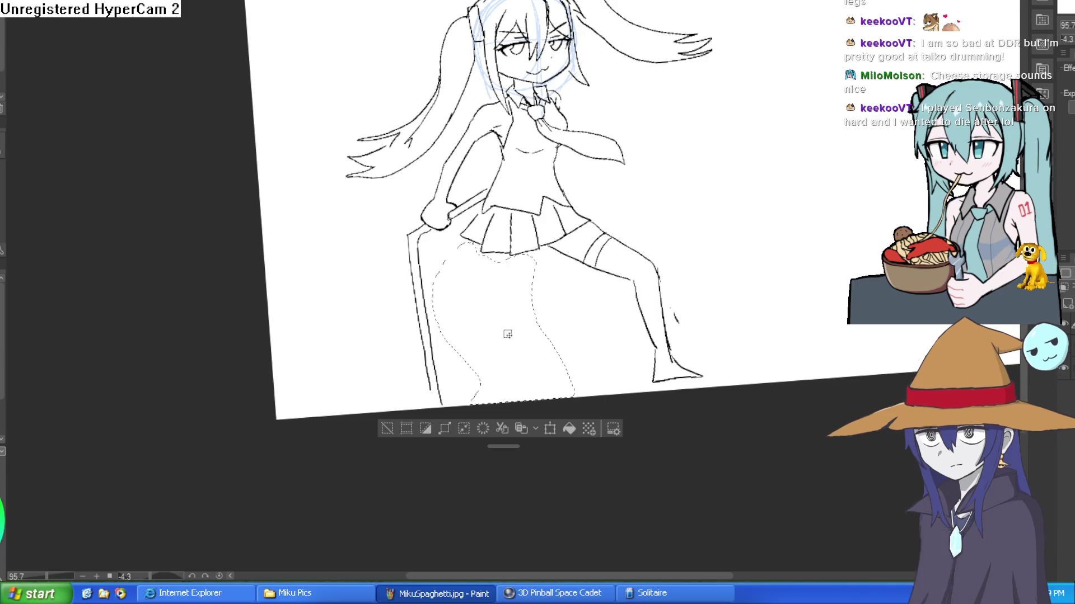
key("ctrl+d")
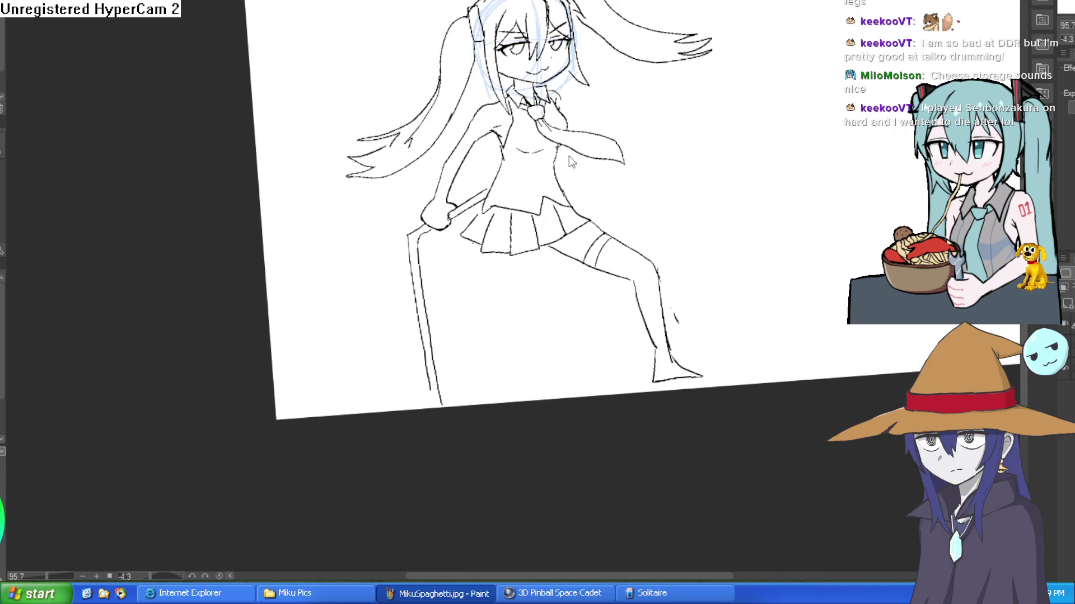
Draw the front leg line down from under the skirt.
mouse_move(560, 168)
left_mouse_down()
mouse_move(652, 96)
mouse_move(558, 169)
mouse_move(485, 289)
left_mouse_up()
scroll(528, 204, "up", 3)
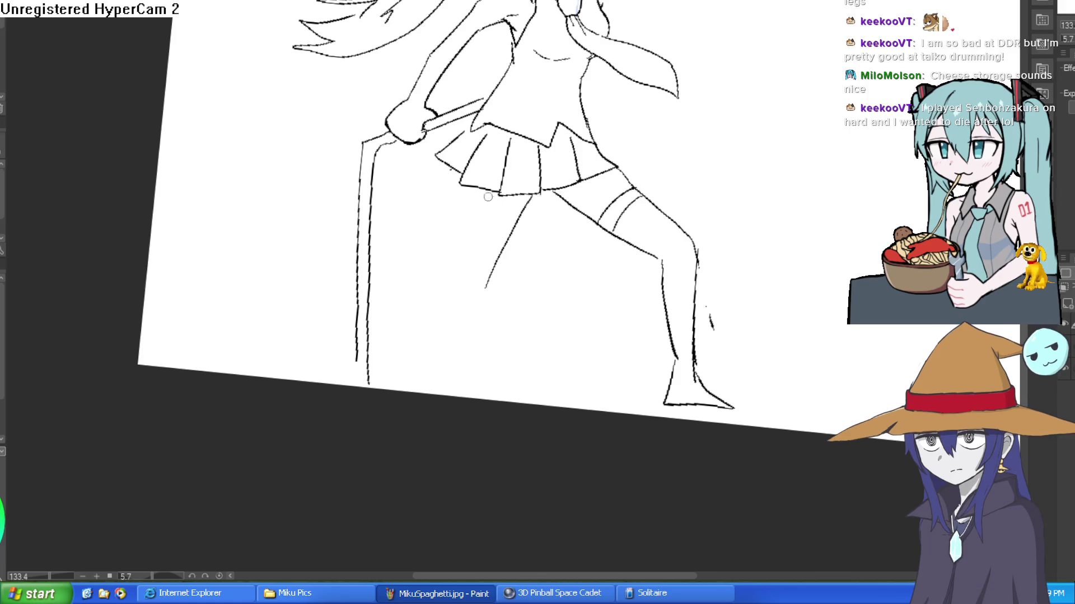
left_click_drag(453, 175, 451, 251)
mouse_move(459, 171)
left_mouse_down()
mouse_move(446, 287)
mouse_move(514, 401)
left_mouse_up()
left_click_drag(447, 281, 462, 369)
left_click_drag(447, 287, 481, 385)
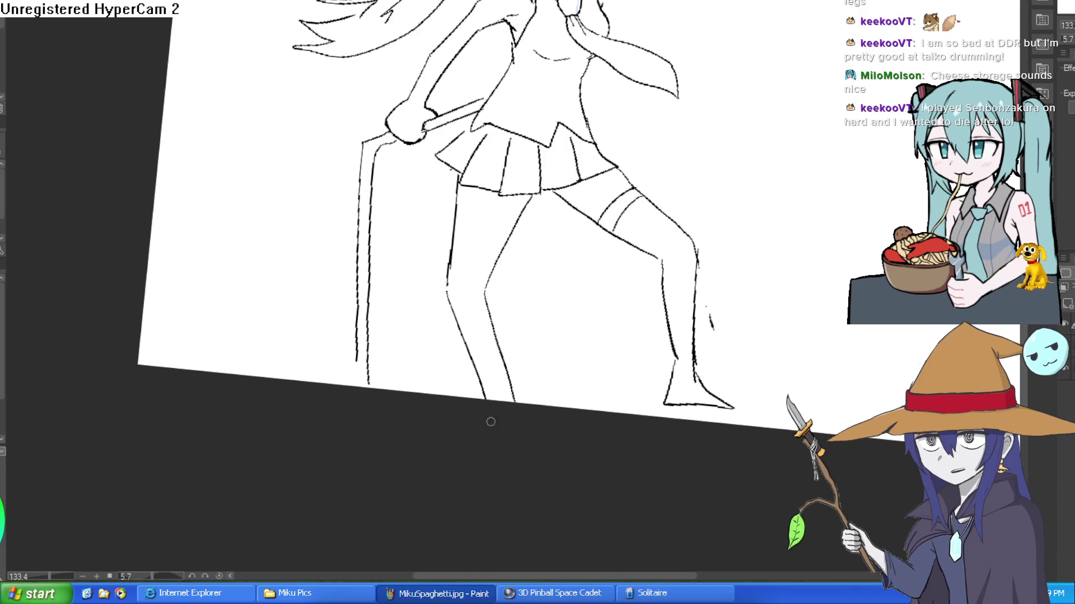
Redraw the back leg line to the foot and the lower front leg line.
key("ctrl+z")
left_click_drag(485, 291, 518, 425)
key("ctrl+z")
left_click_drag(485, 290, 520, 432)
left_click_drag(464, 326, 484, 396)
key("ctrl+z")
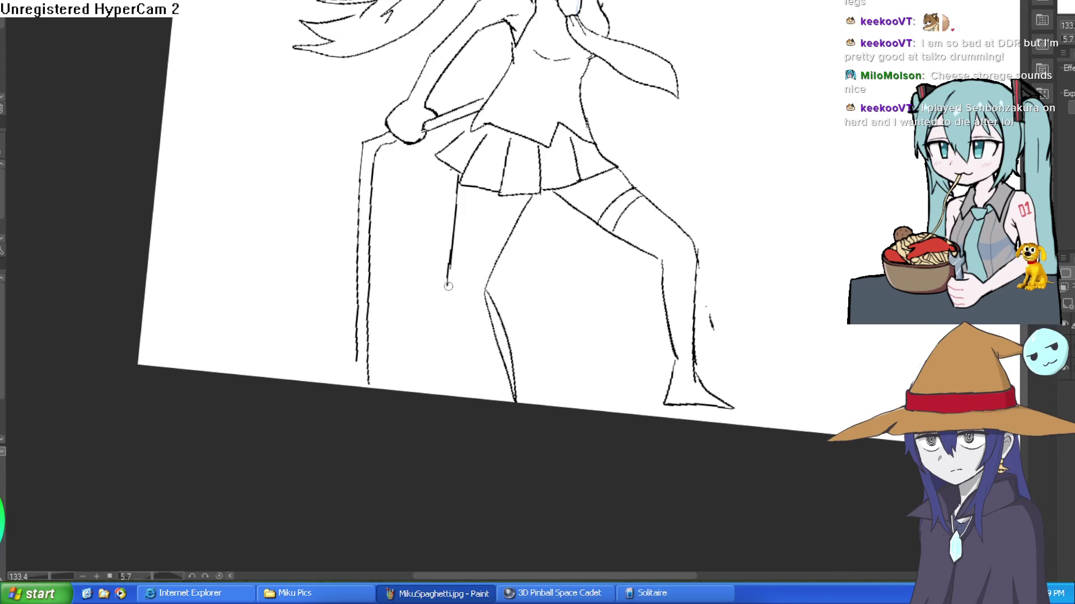
left_click_drag(465, 352, 483, 398)
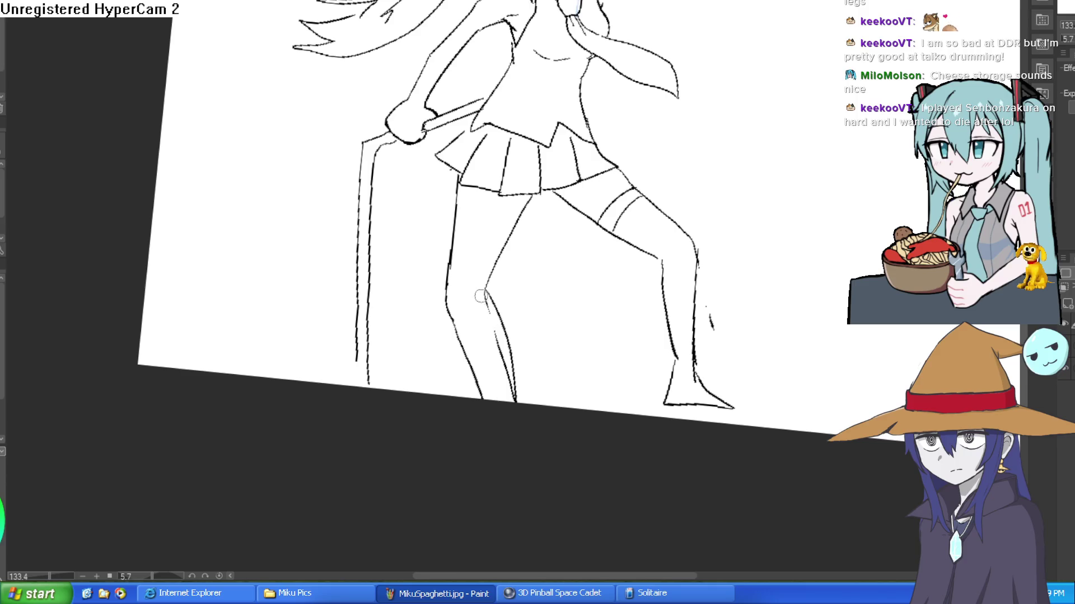
Add extra parallel lines down beside the staff and trim a bit near the top.
scroll(660, 183, "down", 5)
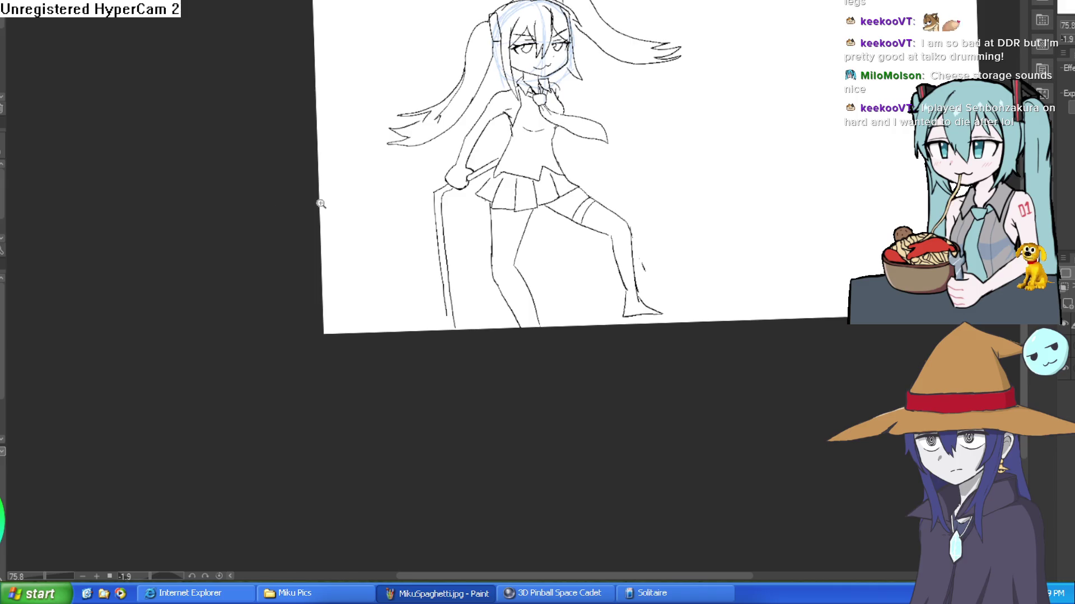
scroll(533, 184, "up", 5)
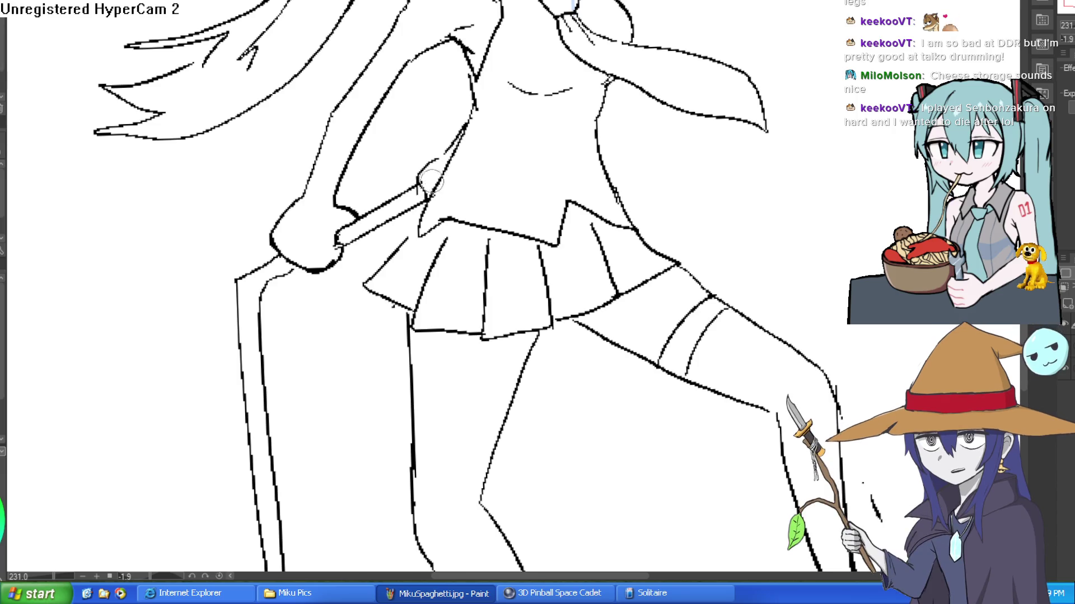
scroll(523, 184, "down", 2)
scroll(523, 184, "down", 1)
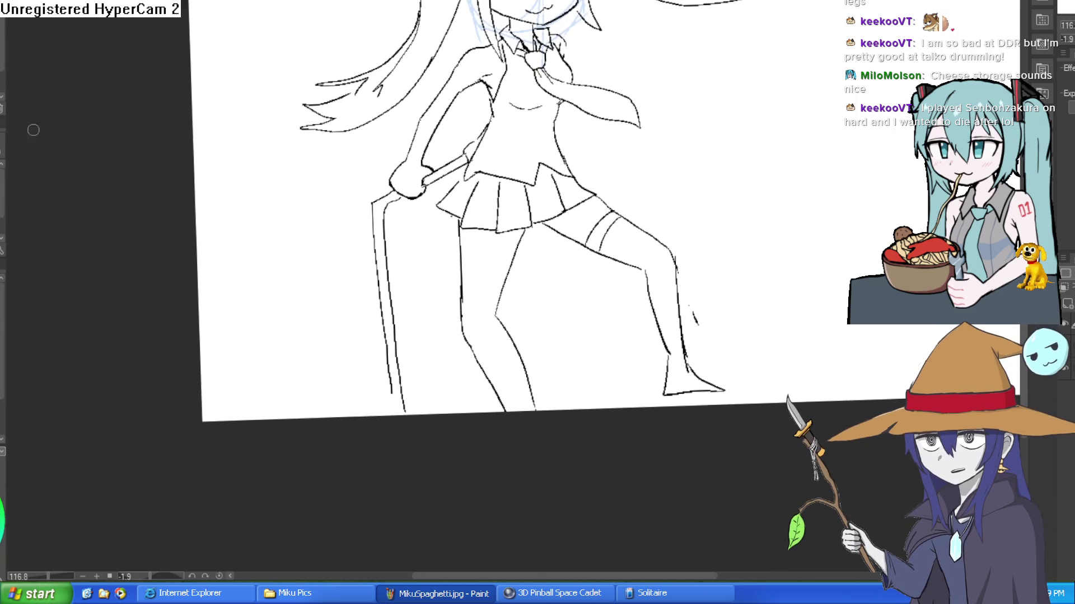
scroll(406, 194, "up", 1)
mouse_move(389, 185)
left_mouse_down()
mouse_move(334, 209)
mouse_move(364, 560)
left_mouse_up()
scroll(371, 300, "up", 1)
left_click_drag(371, 300, 389, 432)
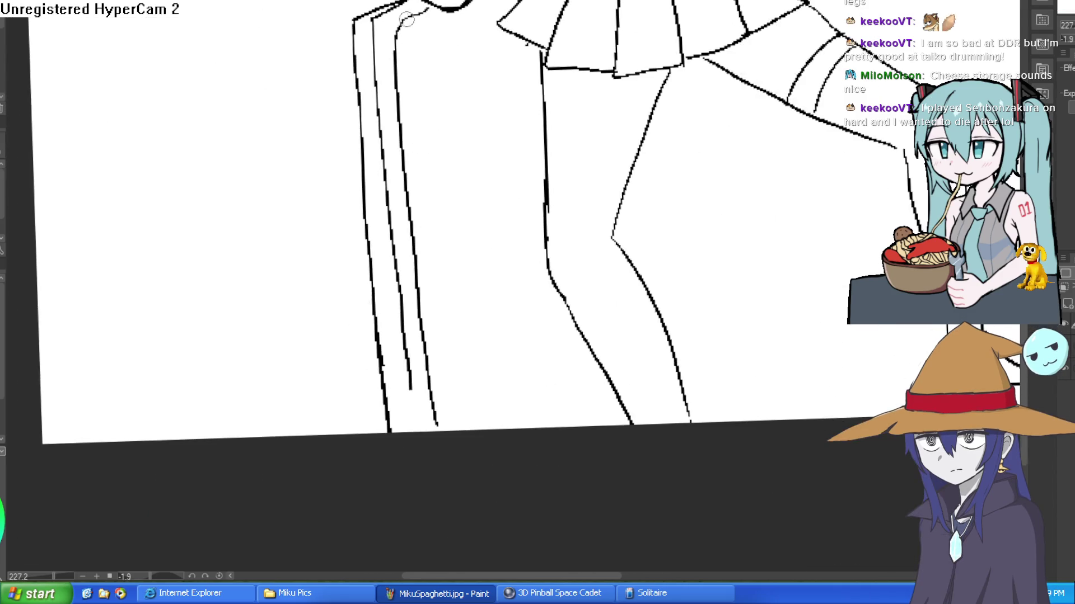
mouse_move(388, 32)
left_mouse_down()
mouse_move(431, 433)
mouse_move(401, 34)
mouse_move(375, 67)
mouse_move(391, 278)
mouse_move(404, 261)
mouse_move(405, 197)
left_mouse_up()
left_click_drag(376, 21, 391, 11)
Draw a thin line near the knees and a long background line behind the figure.
scroll(591, 237, "down", 5)
scroll(590, 237, "up", 2)
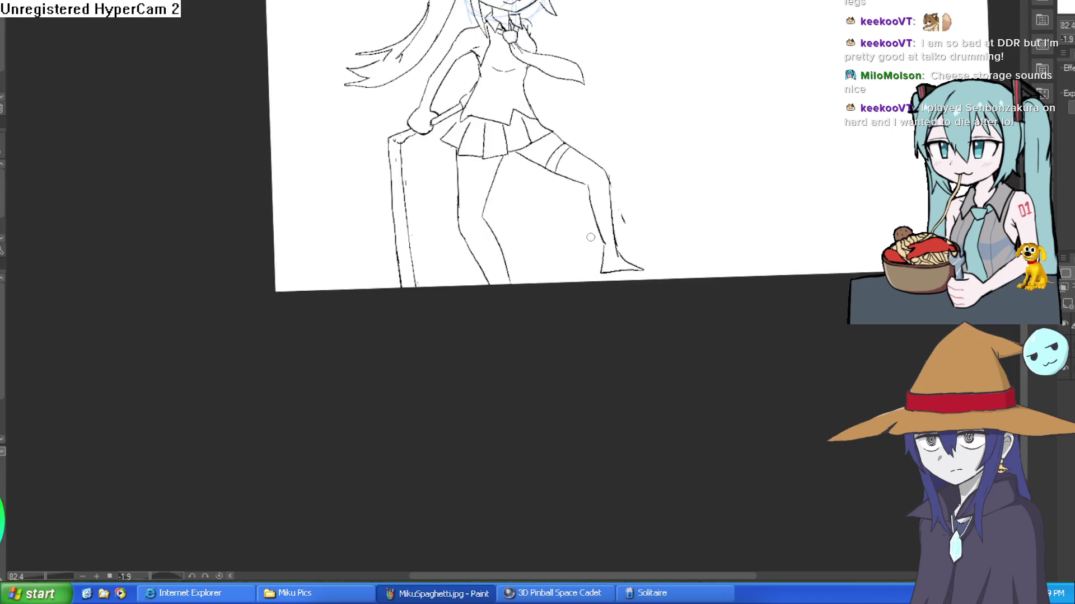
scroll(495, 162, "up", 2)
left_click_drag(420, 174, 486, 178)
scroll(572, 175, "down", 3)
scroll(629, 233, "up", 3)
left_click_drag(783, 291, 701, 285)
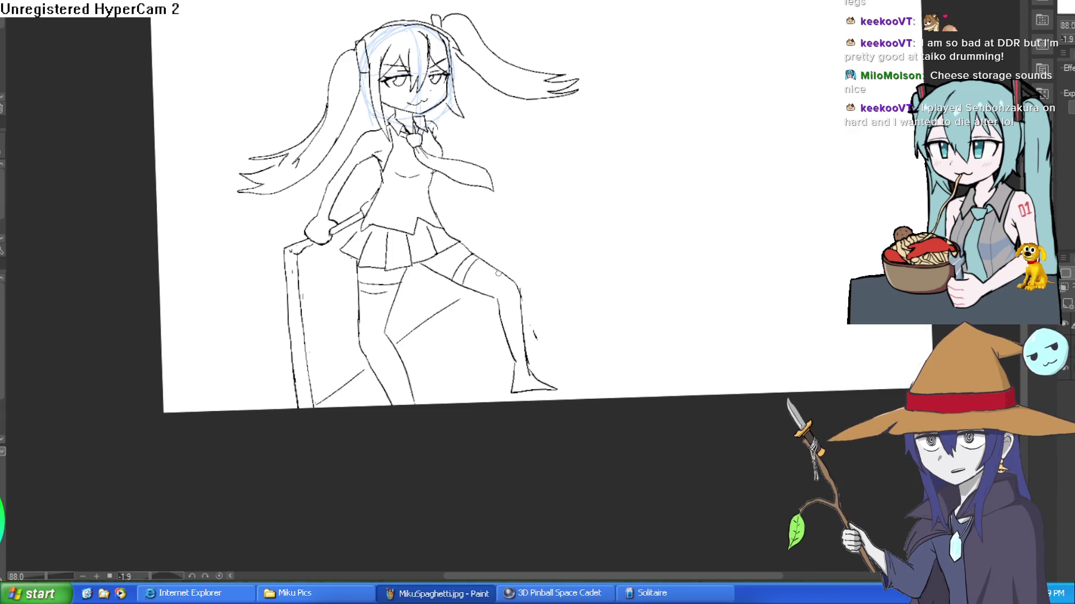
left_click_drag(809, 252, 472, 268)
mouse_move(840, 271)
left_mouse_down()
mouse_move(687, 280)
mouse_move(777, 305)
left_mouse_up()
Sketch vertical, horizontal and knee-level background lines behind the figure, undoing each one.
left_click_drag(517, 274, 521, 407)
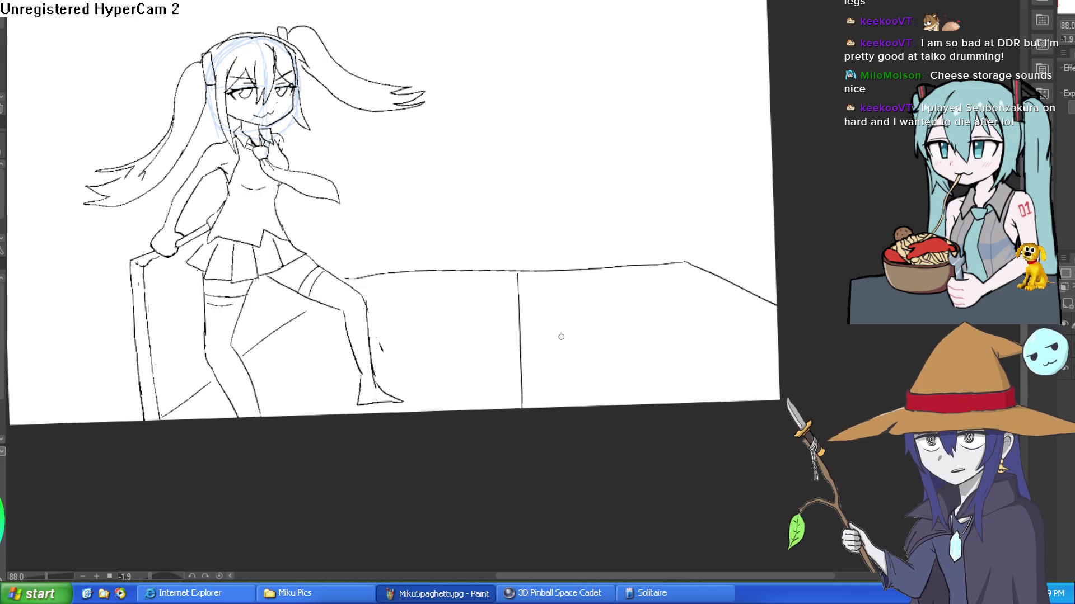
key("ctrl+z")
key("ctrl+z")
key("ctrl+z")
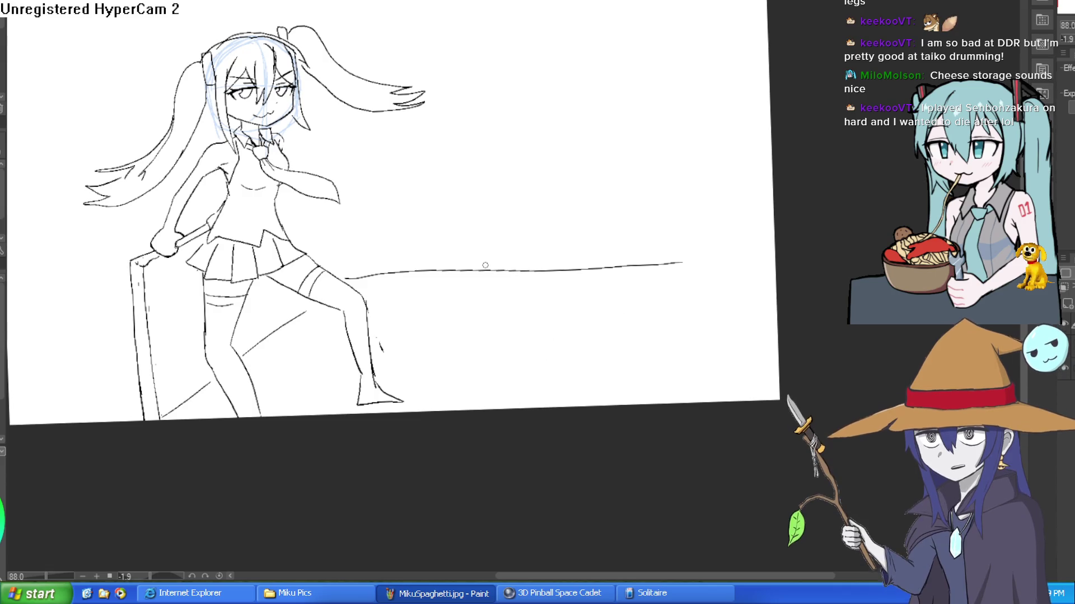
left_click_drag(371, 317, 683, 311)
key("ctrl+z")
mouse_move(590, 288)
left_mouse_down()
mouse_move(619, 274)
mouse_move(619, 207)
mouse_move(361, 274)
left_mouse_up()
left_click_drag(482, 256, 665, 264)
key("ctrl+z")
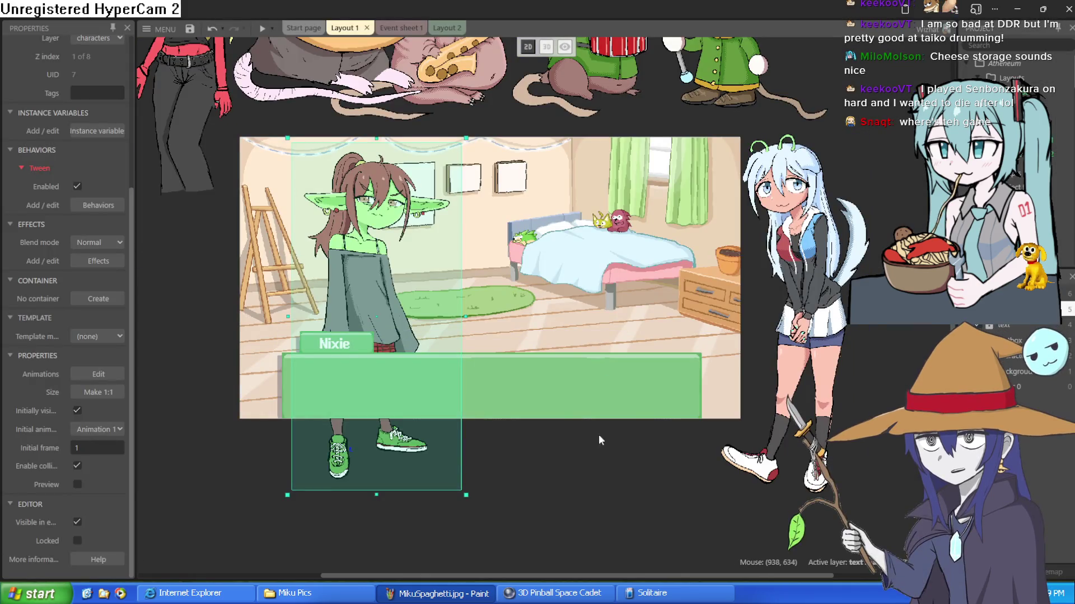
Move the hyra sprite leftward toward the bedroom room.
scroll(602, 425, "down", 1)
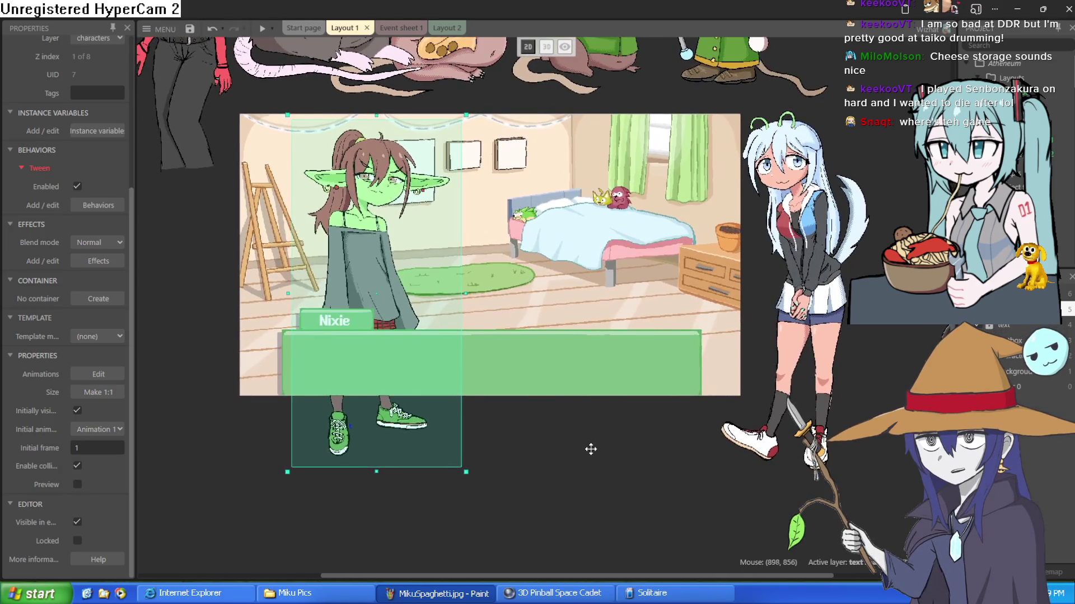
left_click_drag(590, 450, 616, 483)
left_click(843, 318)
left_click_drag(843, 318, 708, 326)
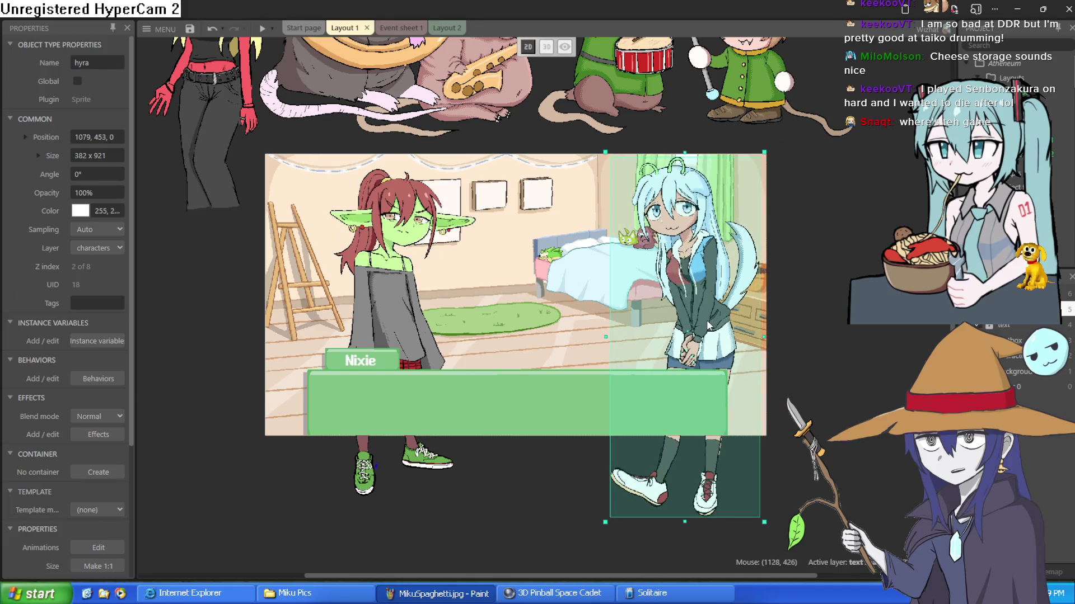
left_click_drag(410, 302, 403, 306)
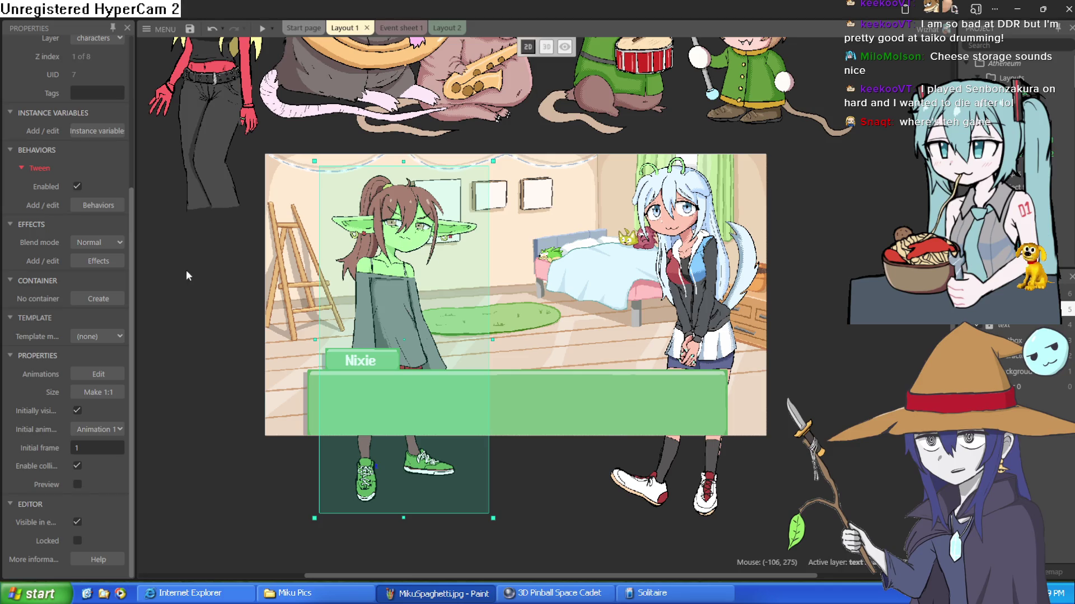
left_click(210, 277)
Place hyra inside the bedroom beside the goblin, nudged slightly up-left.
scroll(400, 227, "up", 3)
scroll(401, 227, "up", 2)
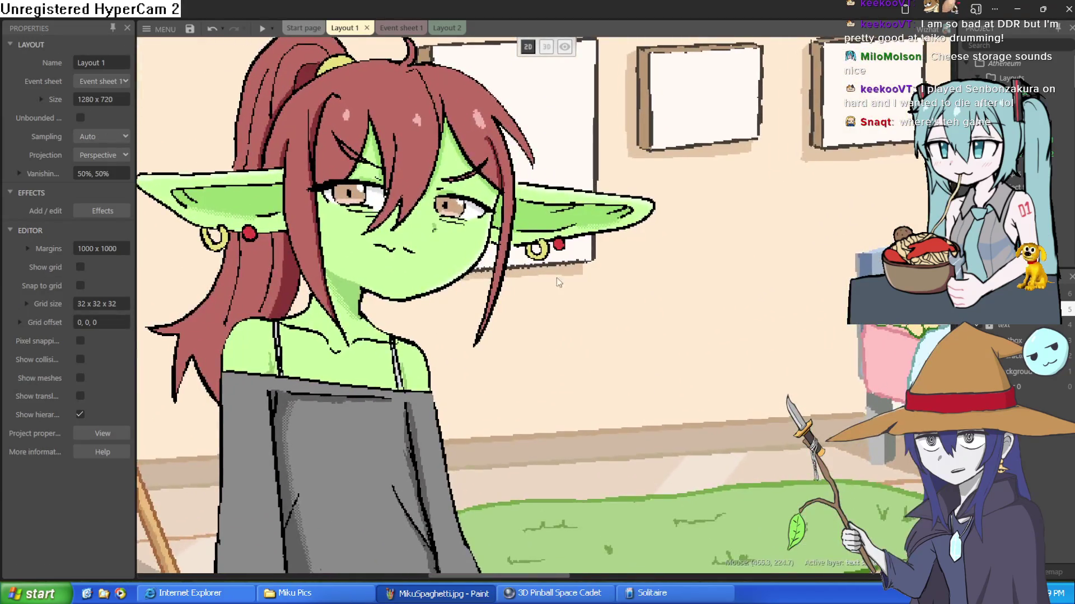
scroll(677, 399, "down", 1)
scroll(677, 398, "down", 2)
scroll(648, 373, "up", 2)
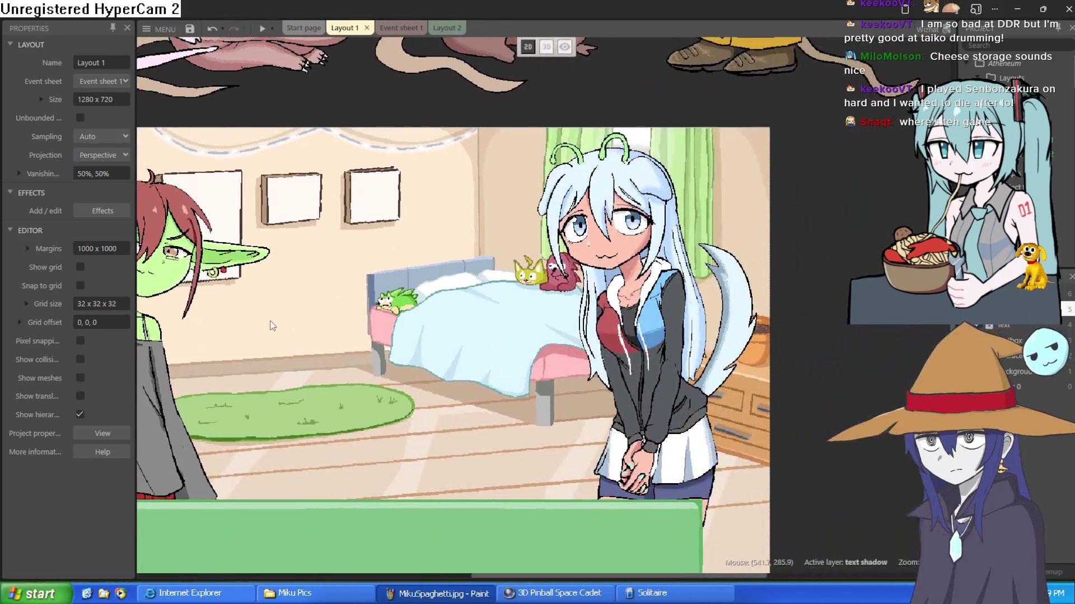
left_click(648, 373)
left_click_drag(691, 372, 909, 372)
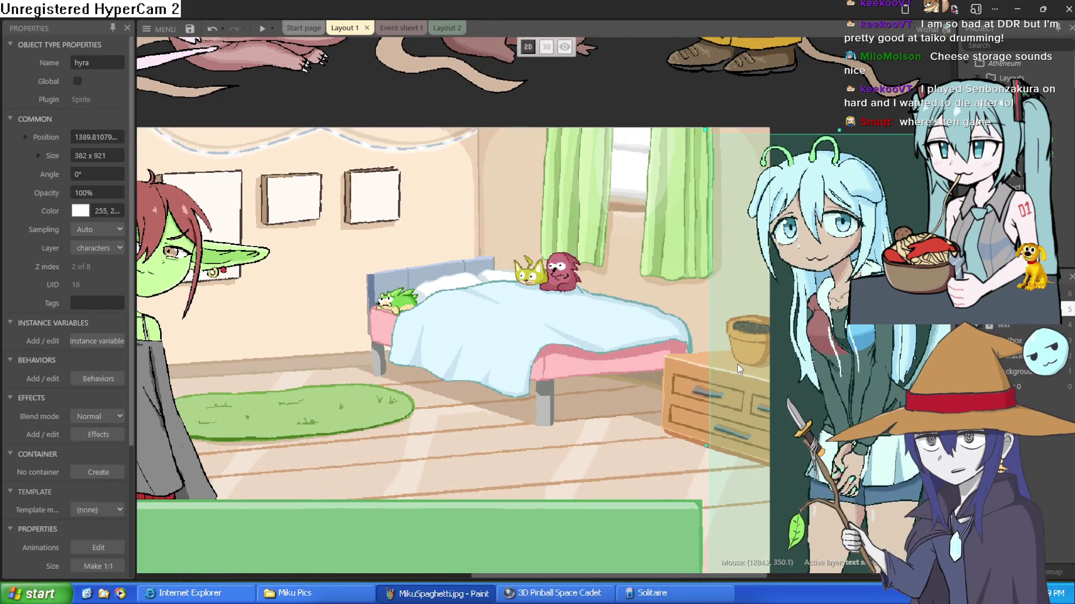
left_click_drag(731, 365, 527, 314)
left_click_drag(656, 307, 214, 338)
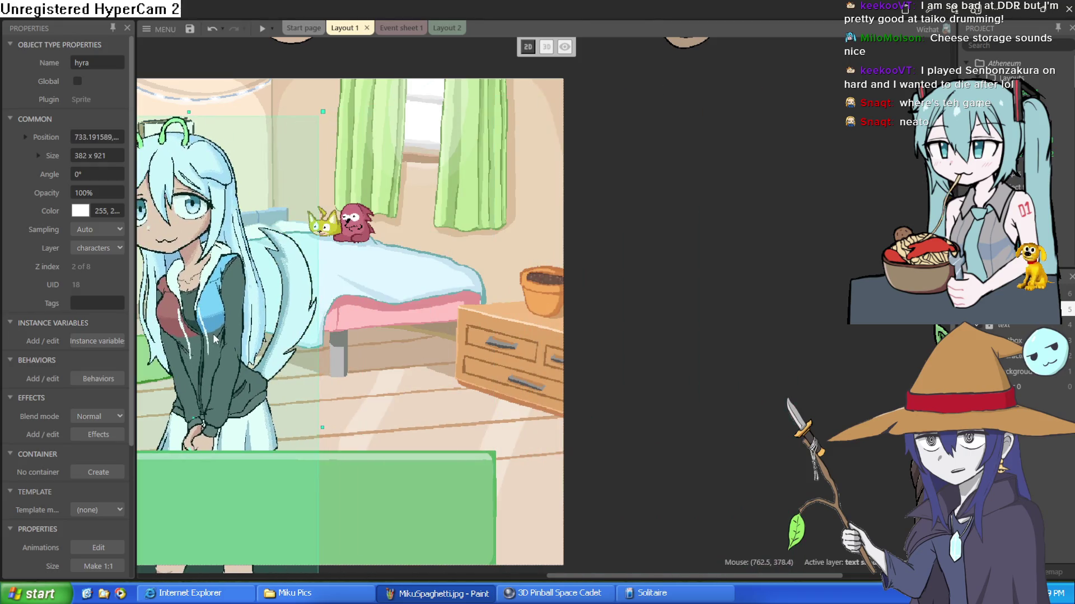
scroll(552, 287, "down", 1)
scroll(551, 287, "up", 1)
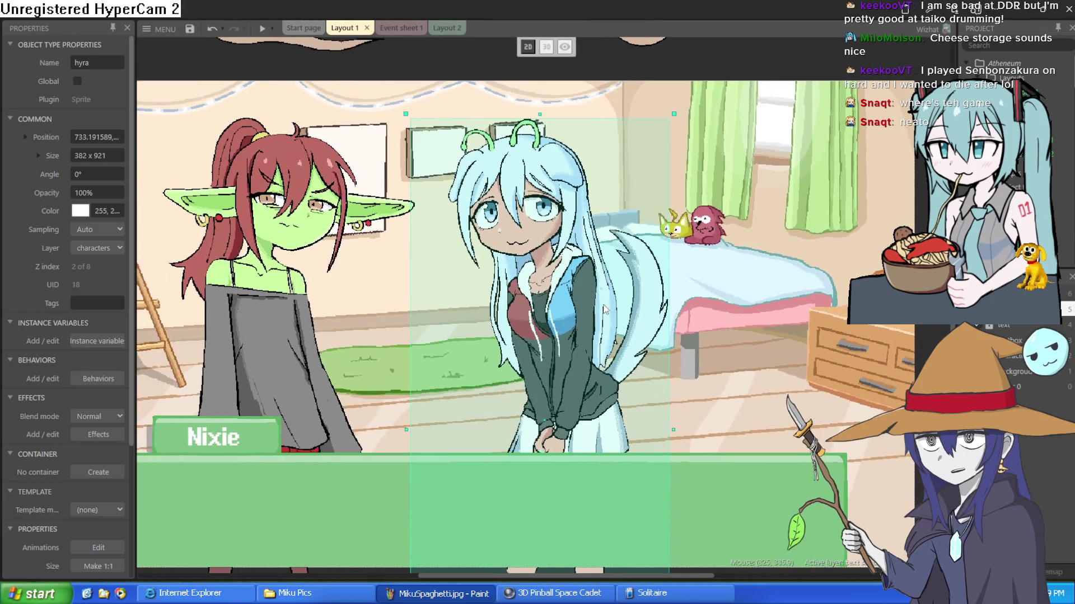
left_click_drag(551, 287, 532, 264)
Bring the moira sprite onto the room's right side and select hyra.
scroll(613, 289, "down", 2)
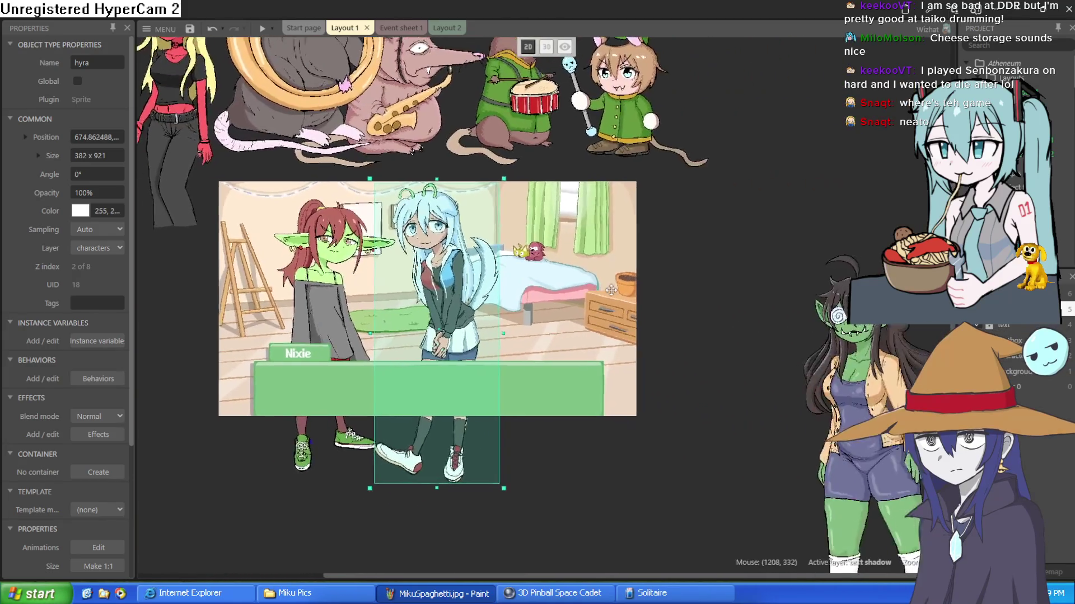
scroll(613, 289, "right", 1)
mouse_move(163, 130)
left_mouse_down()
mouse_move(437, 224)
mouse_move(540, 291)
mouse_move(556, 363)
mouse_move(546, 364)
left_mouse_up()
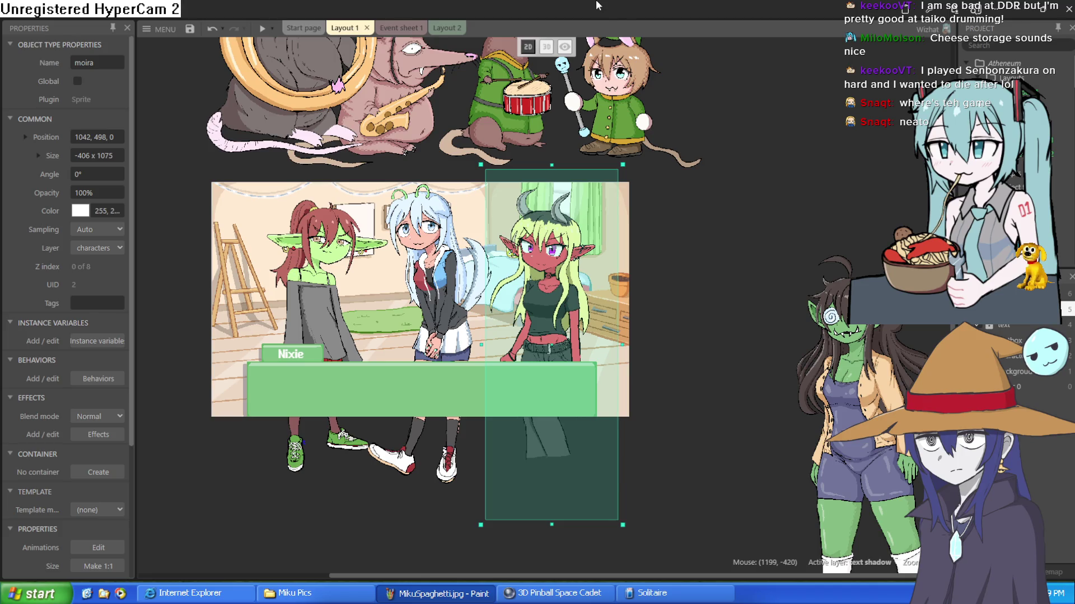
left_click(425, 291)
Raise hyra, move moira out of the room to the right, and shift hyra right.
left_click_drag(423, 298, 429, 285)
left_click_drag(541, 311, 732, 311)
mouse_move(434, 275)
left_mouse_down()
mouse_move(661, 288)
mouse_move(588, 275)
mouse_move(568, 278)
mouse_move(643, 280)
mouse_move(497, 286)
mouse_move(456, 274)
left_mouse_up()
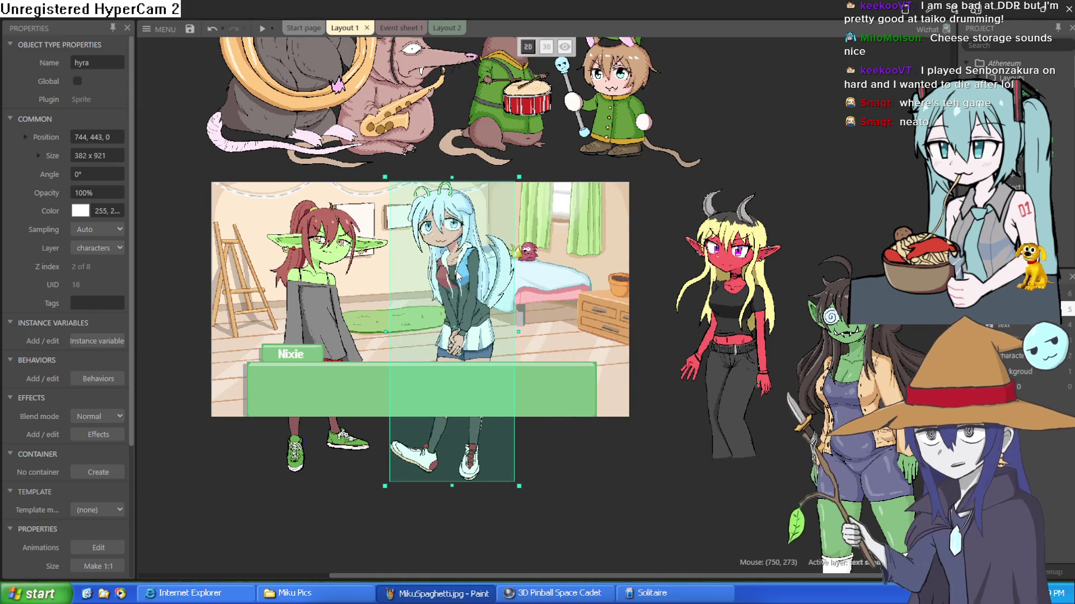
left_click_drag(459, 275, 460, 275)
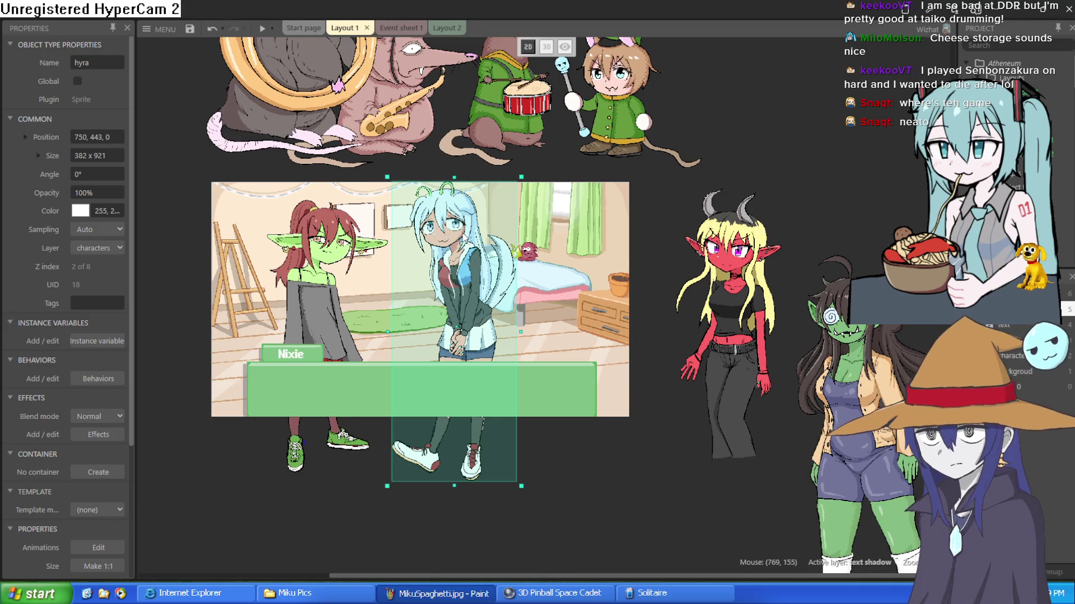
Nudge the green goblin slightly up and the blue-haired girl up-left.
left_click(323, 309)
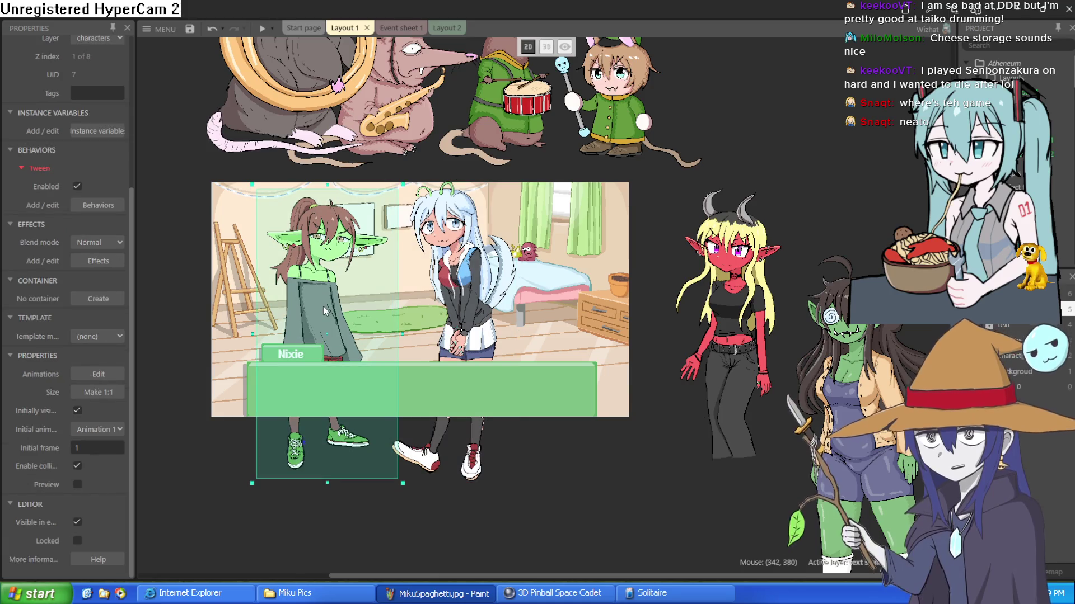
left_click_drag(323, 306, 323, 303)
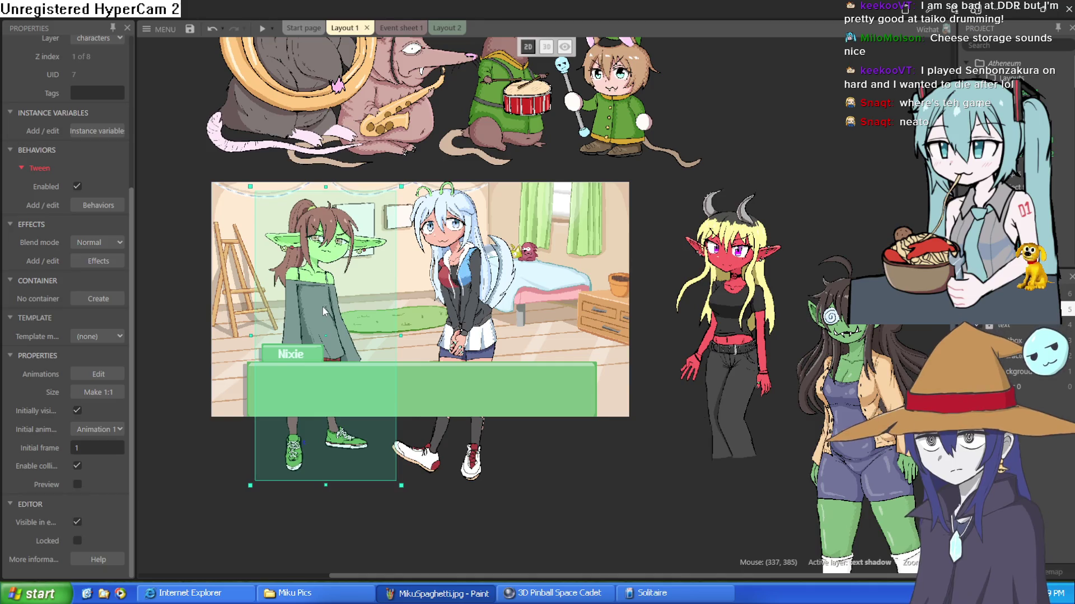
left_click(466, 292)
left_click_drag(466, 293, 458, 286)
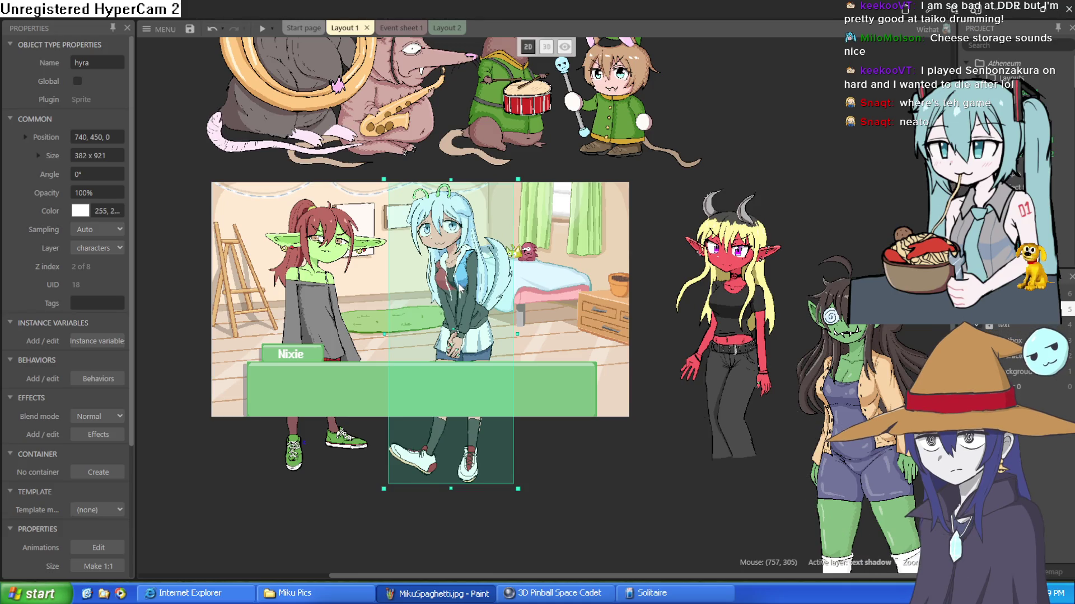
scroll(457, 291, "up", 4, "ctrl")
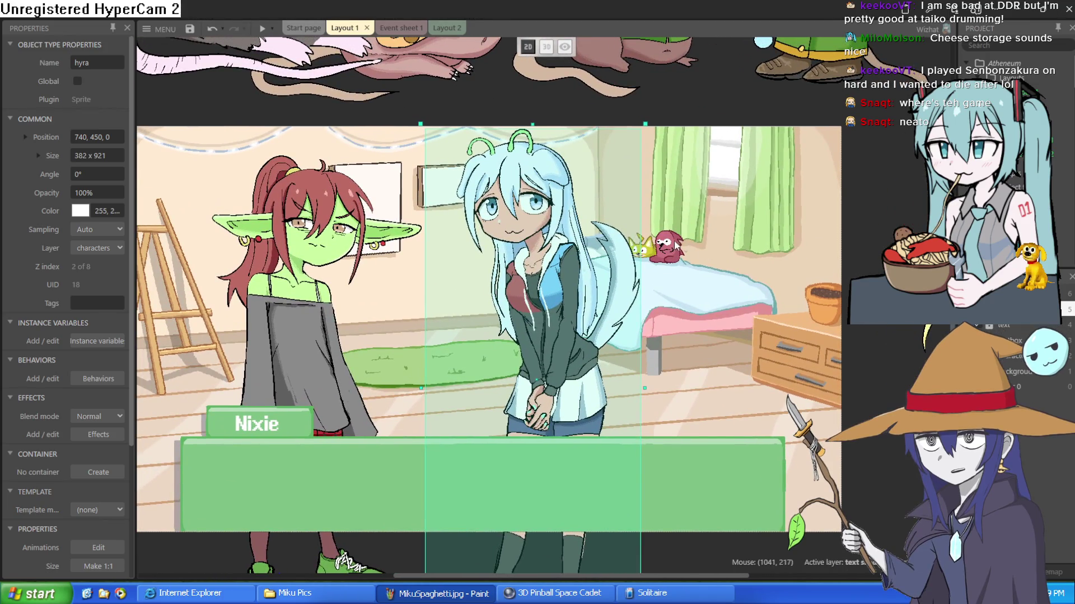
Move the blue-haired girl hyra down below the room scene, to 515, 1091.
left_click_drag(540, 262, 543, 266)
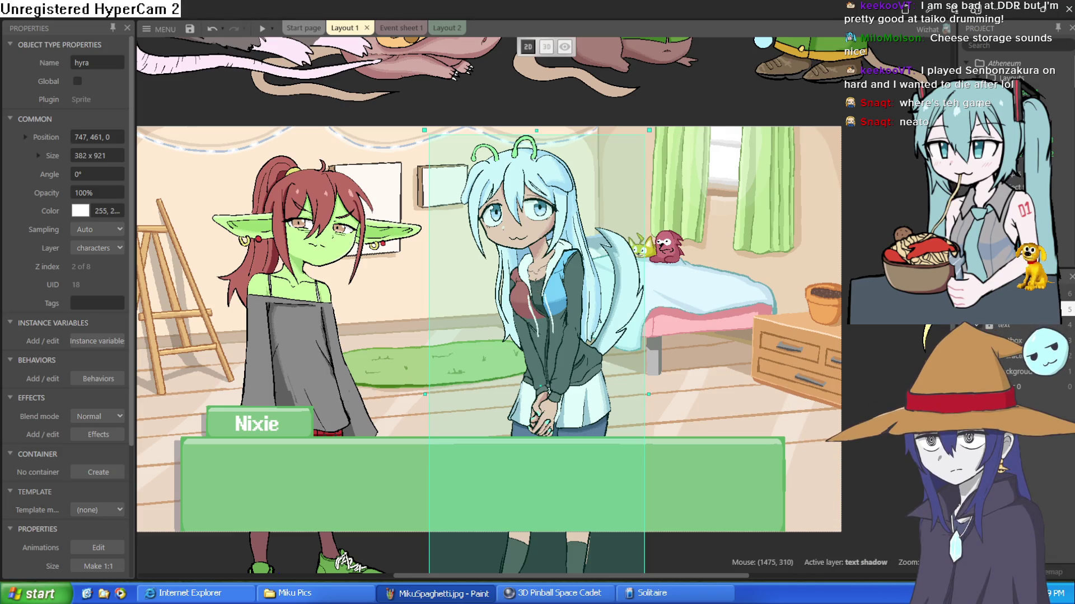
scroll(784, 314, "right", 5)
scroll(784, 314, "down", 1)
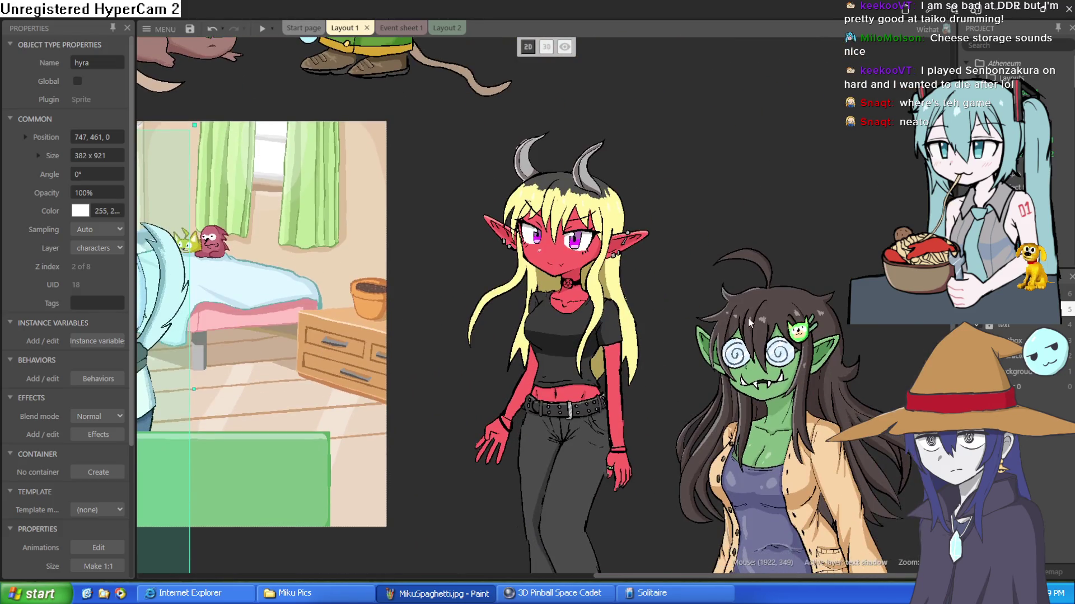
scroll(390, 347, "up", 2)
left_click(390, 347)
scroll(390, 347, "right", 3)
scroll(391, 347, "left", 8)
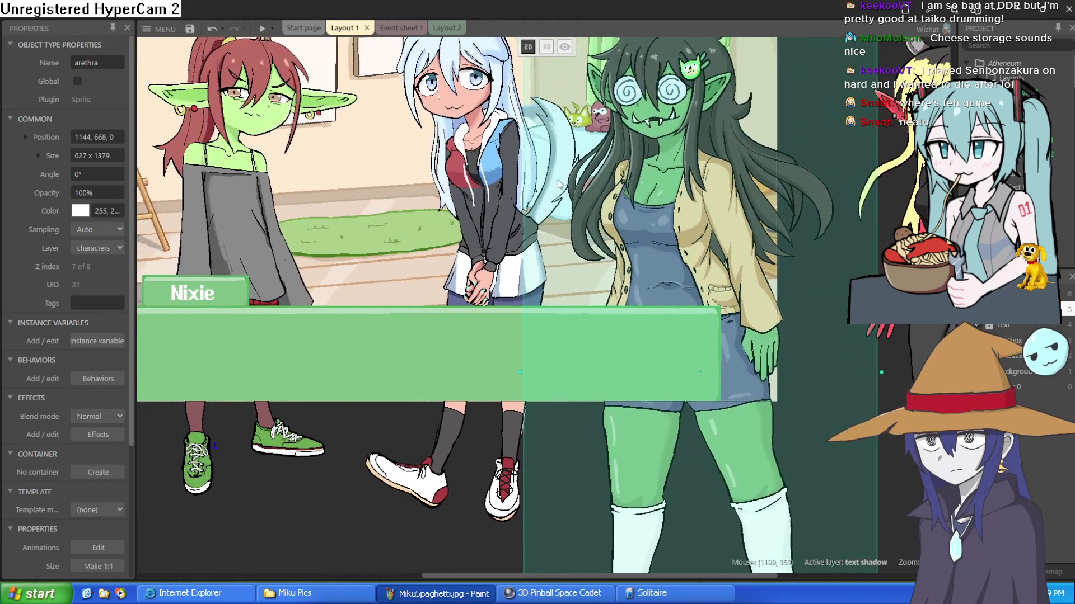
left_click(478, 243)
left_click_drag(478, 243, 337, 536)
Bring the swirly-eyed goblin into the room next to the other goblin and nudge it into place.
mouse_move(696, 276)
left_mouse_down()
mouse_move(626, 255)
mouse_move(622, 269)
left_mouse_up()
left_click_drag(765, 284, 763, 395)
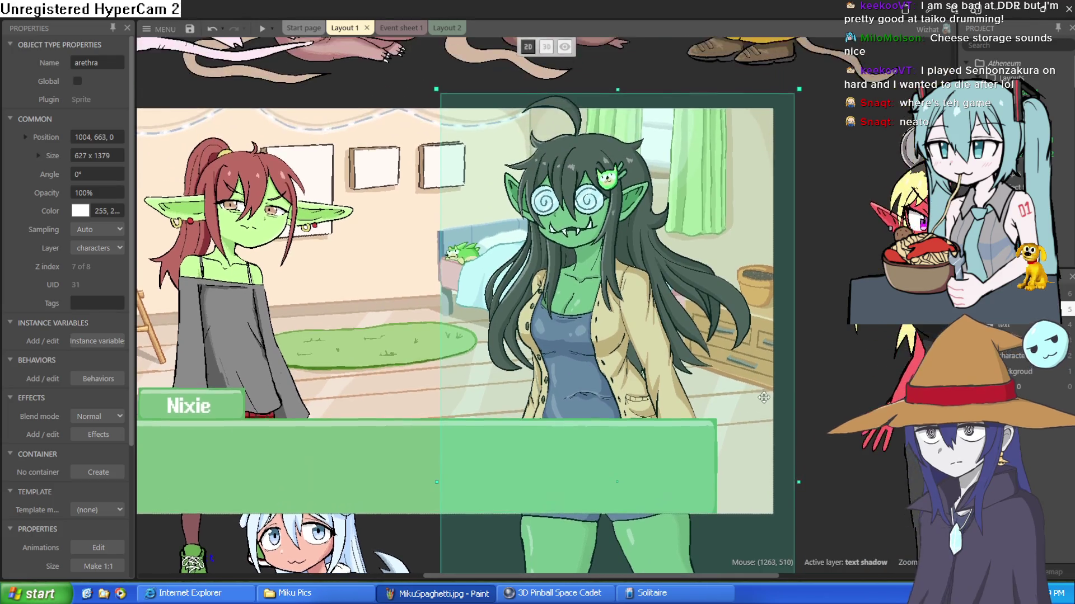
mouse_move(619, 313)
left_mouse_down()
mouse_move(610, 349)
mouse_move(611, 307)
left_mouse_up()
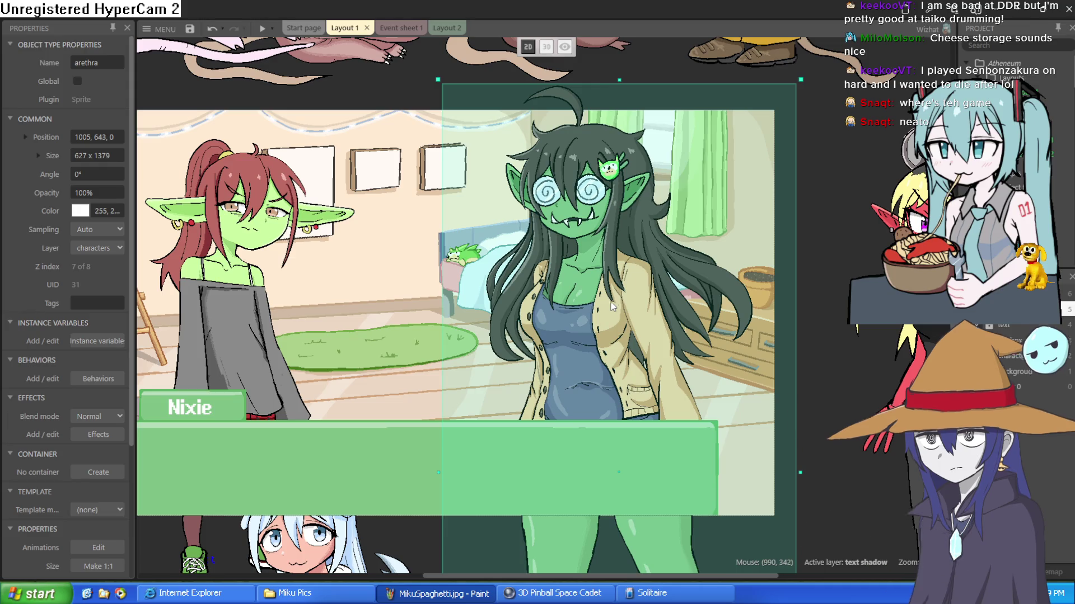
left_click(841, 150)
scroll(616, 159, "up", 6)
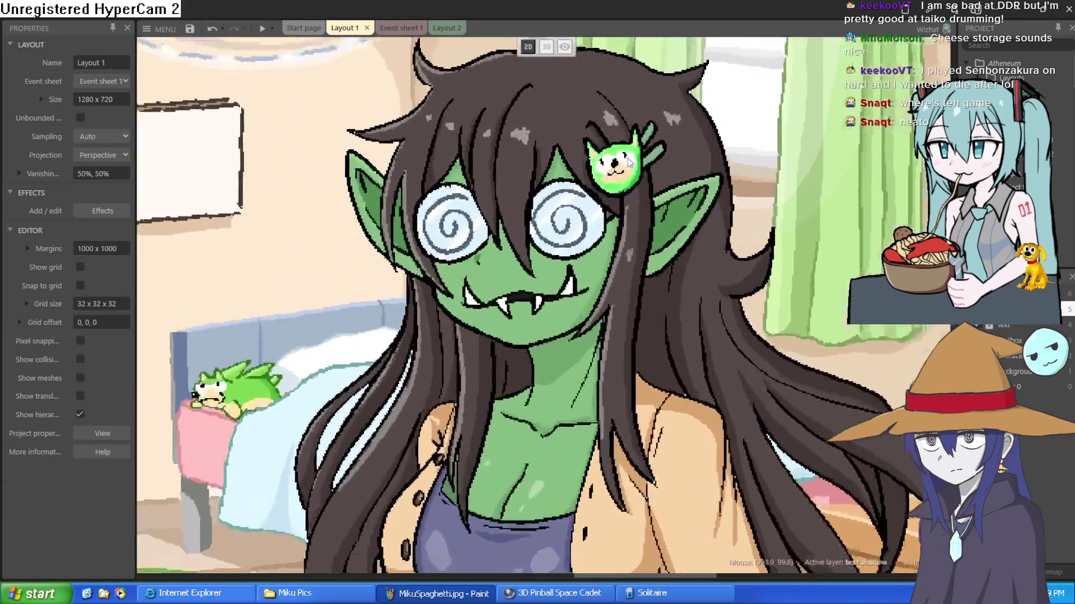
scroll(631, 201, "up", 5)
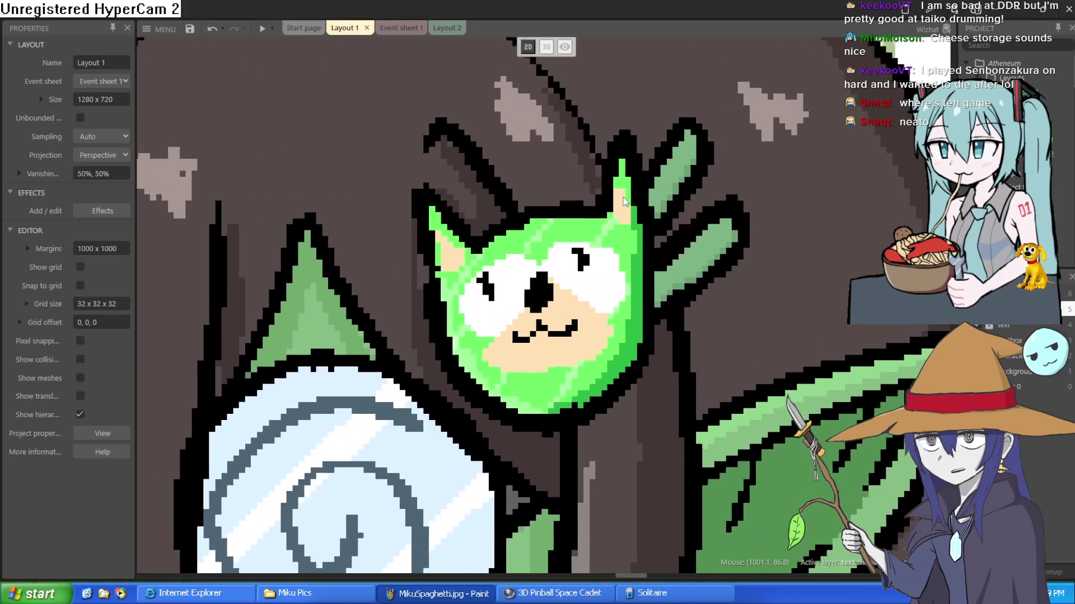
scroll(624, 201, "down", 3)
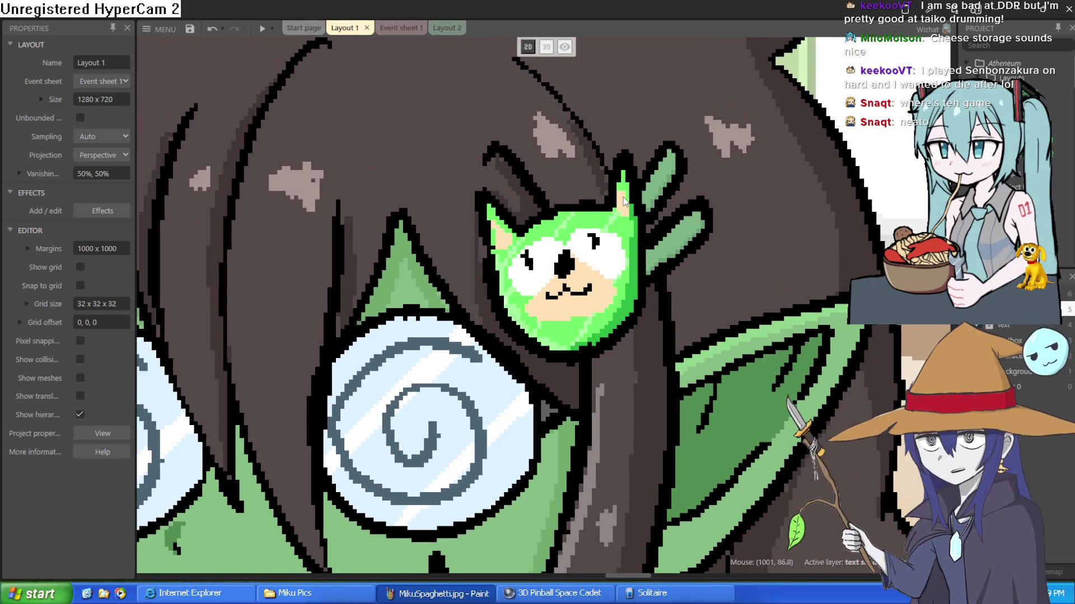
scroll(624, 202, "down", 6)
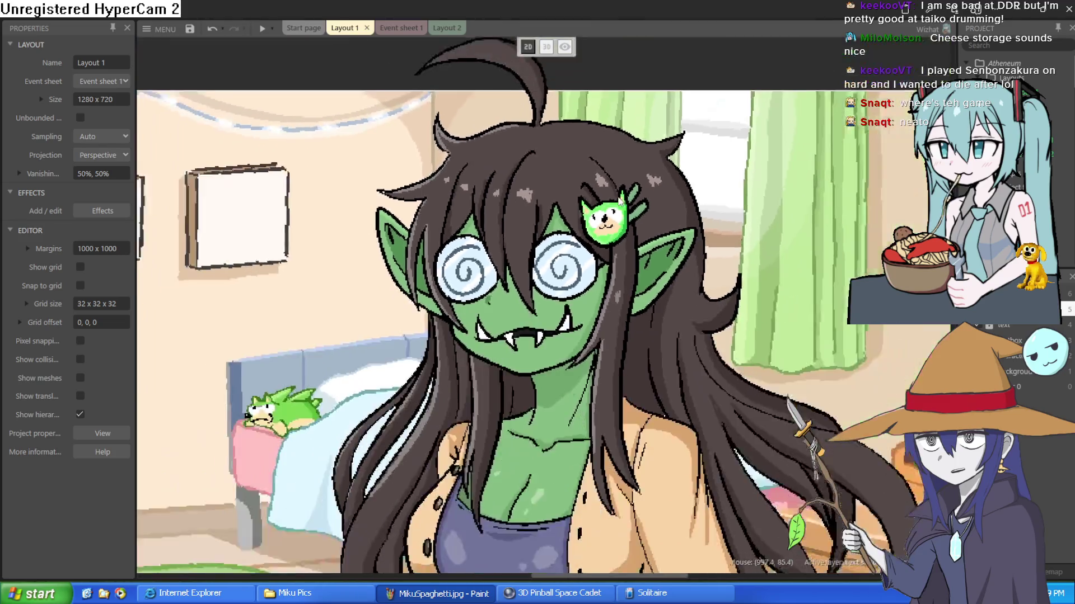
scroll(674, 318, "down", 1)
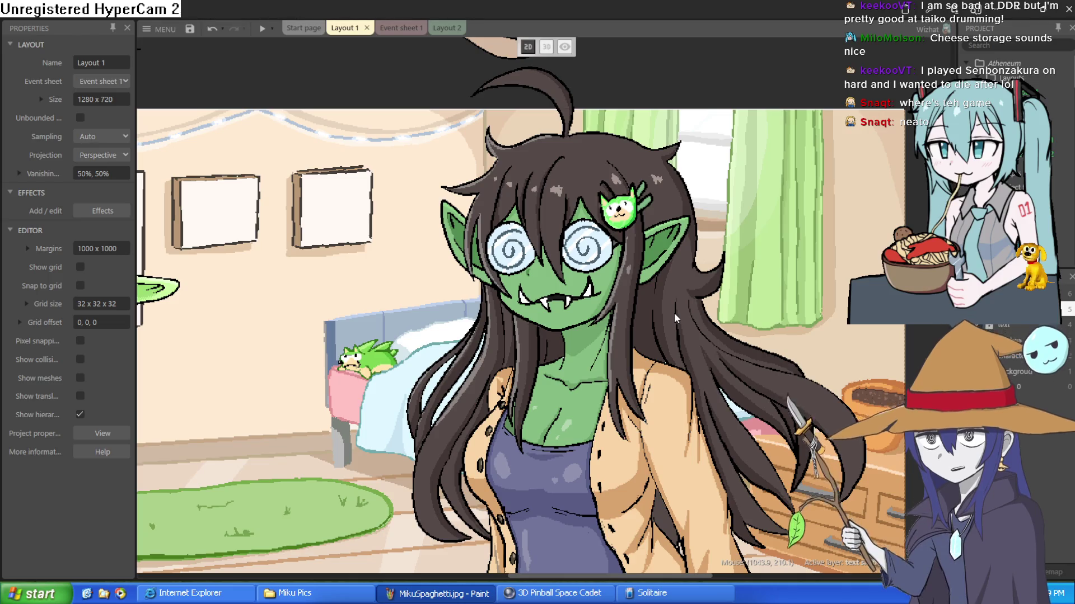
scroll(672, 313, "down", 5)
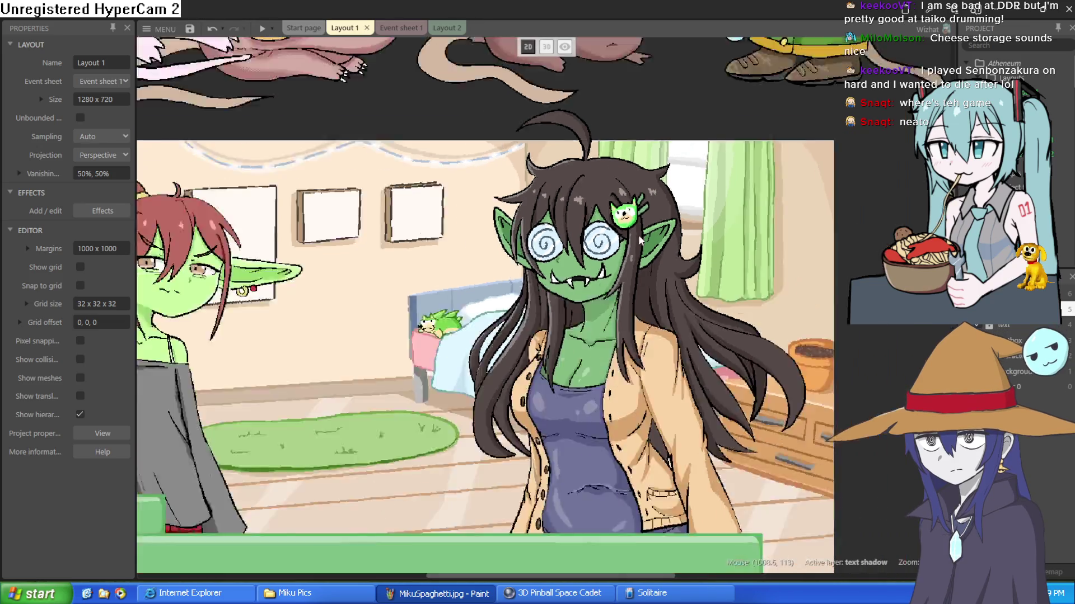
left_click(450, 469)
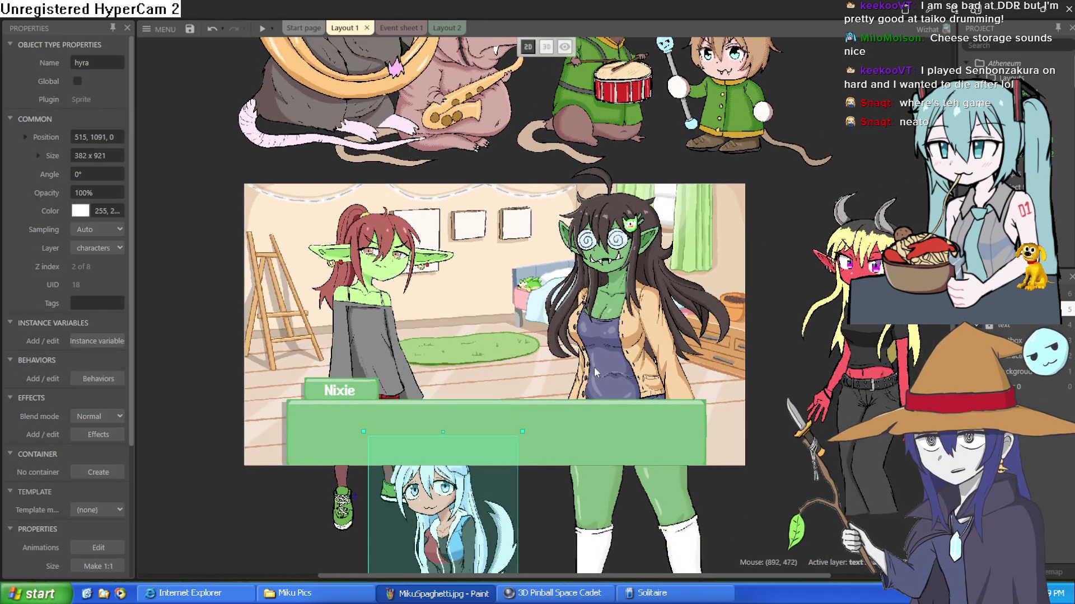
Move the swirly-eyed goblin out of the room and place red horned moira beside the redhead.
left_click(636, 336)
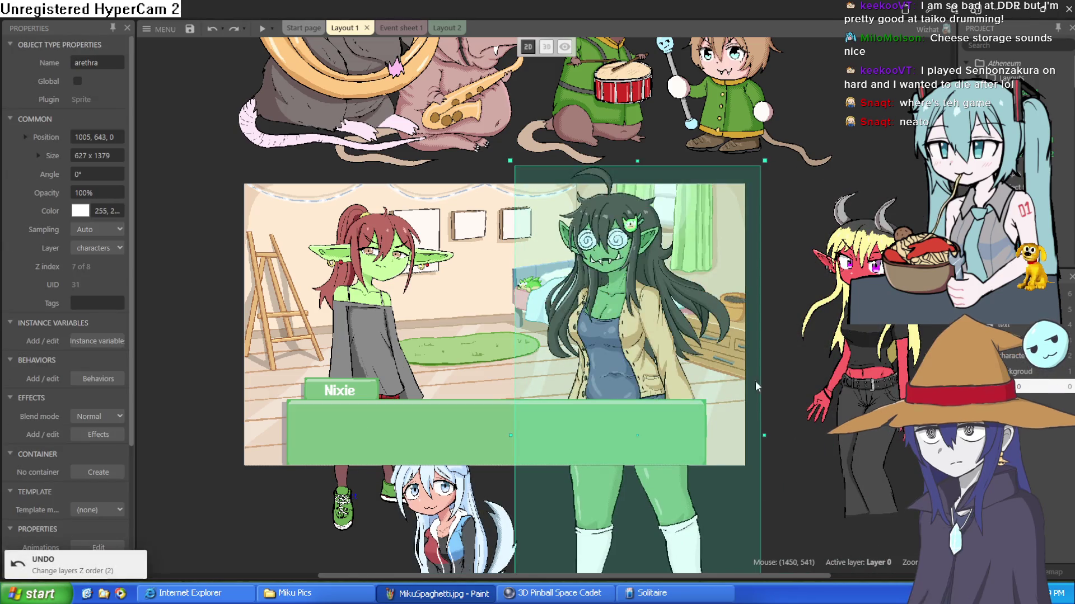
left_click_drag(593, 345, 884, 363)
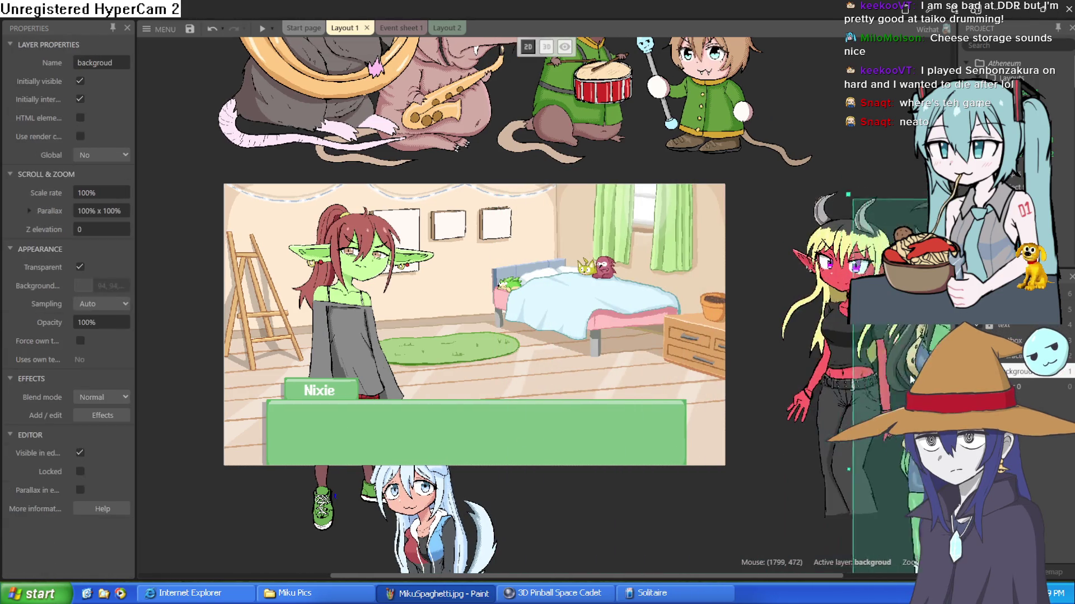
left_click(851, 258)
left_click_drag(837, 257, 608, 253)
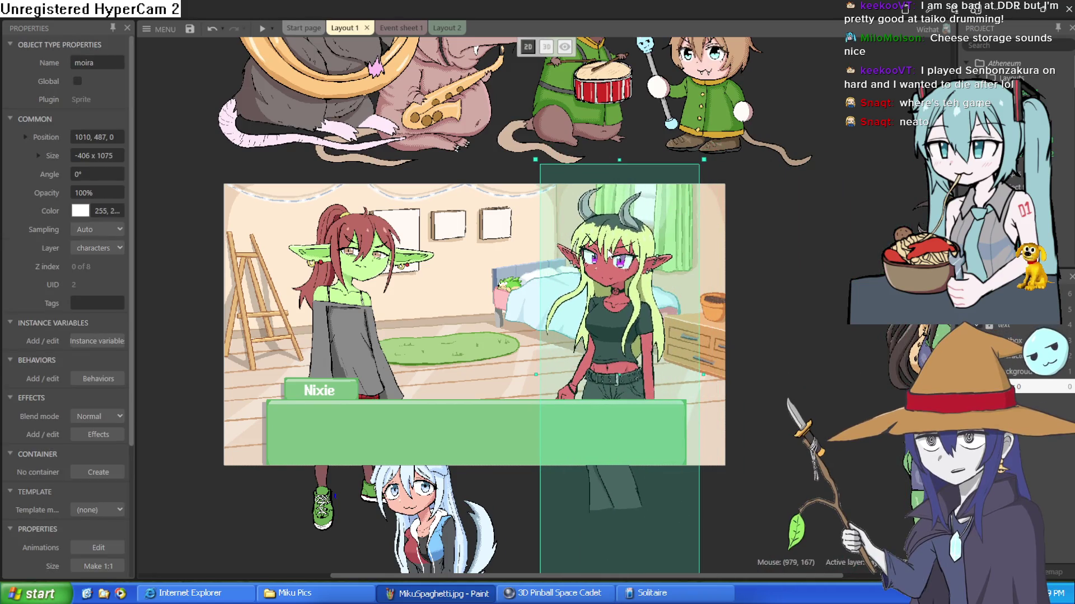
Move the blue-haired girl aside, nudge moira slightly right, and return to Clip Studio Paint.
mouse_move(408, 528)
left_mouse_down()
mouse_move(625, 396)
mouse_move(813, 308)
mouse_move(782, 259)
left_mouse_up()
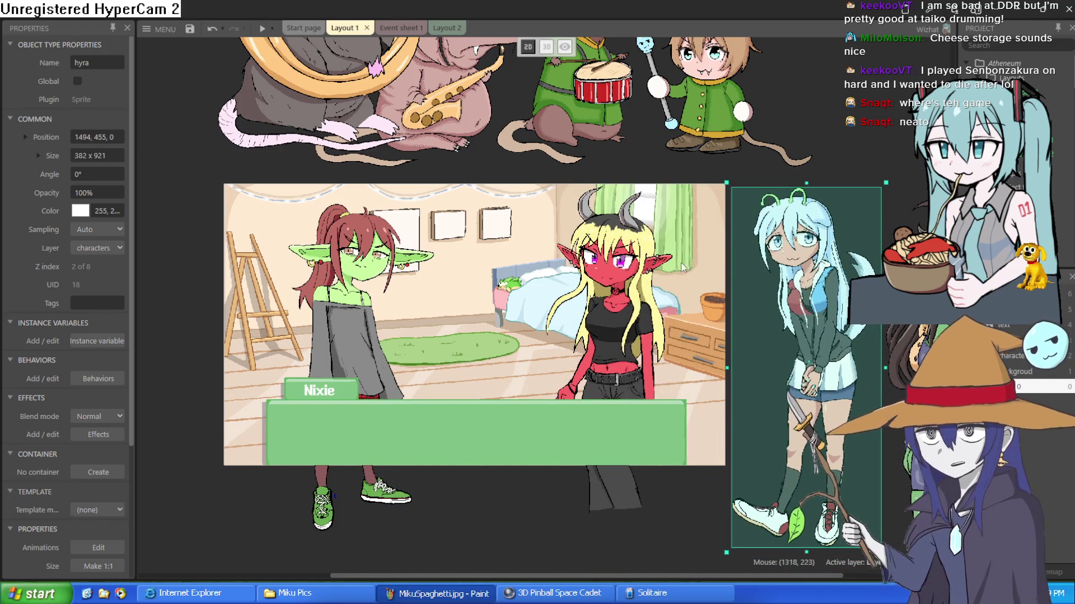
scroll(566, 281, "up", 2)
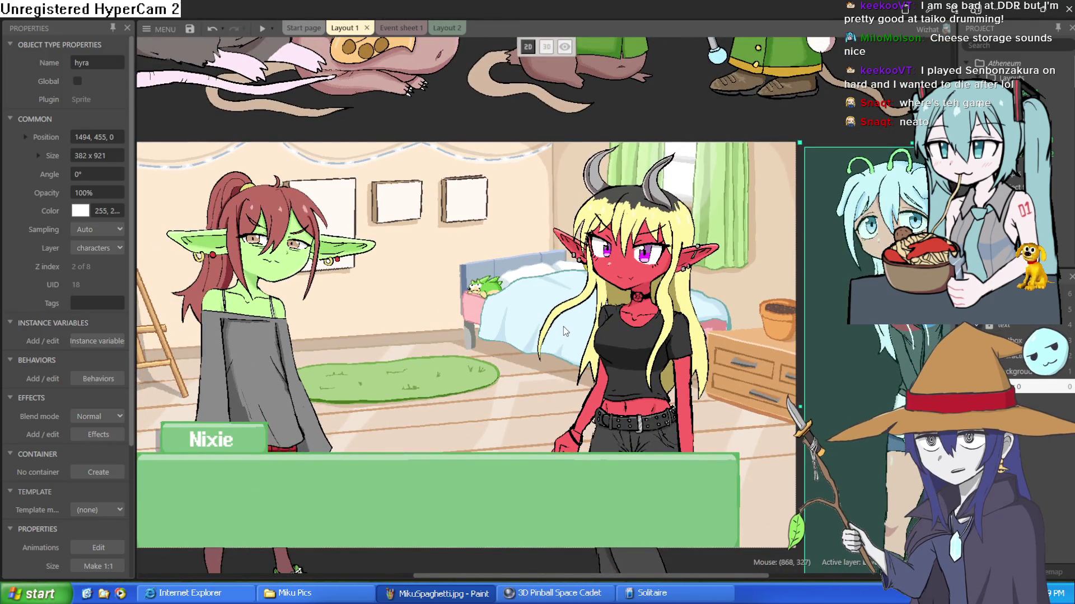
left_click_drag(616, 324, 631, 325)
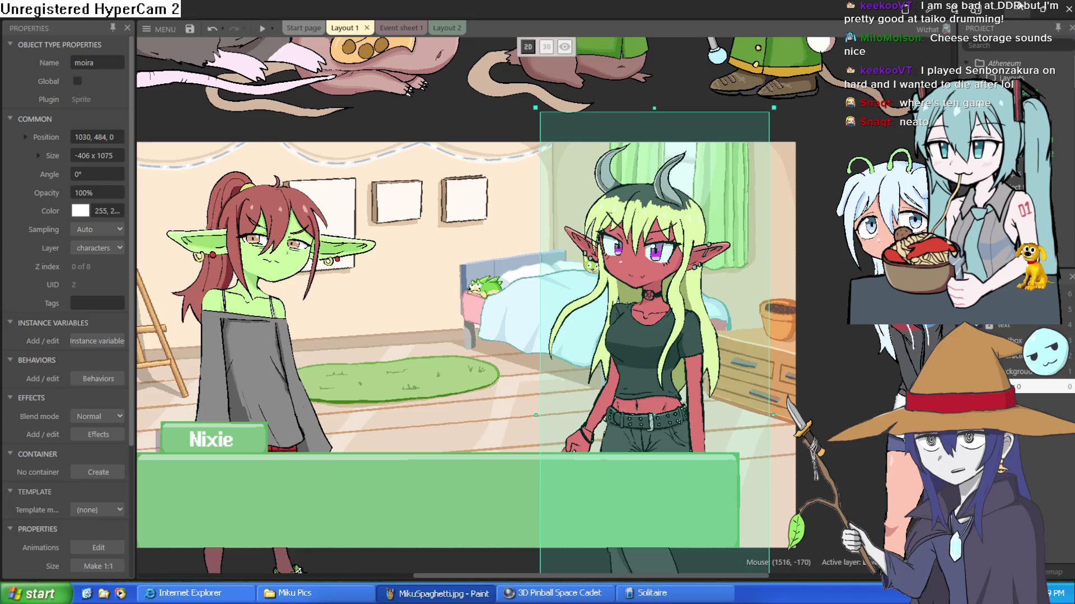
left_click(1017, 9)
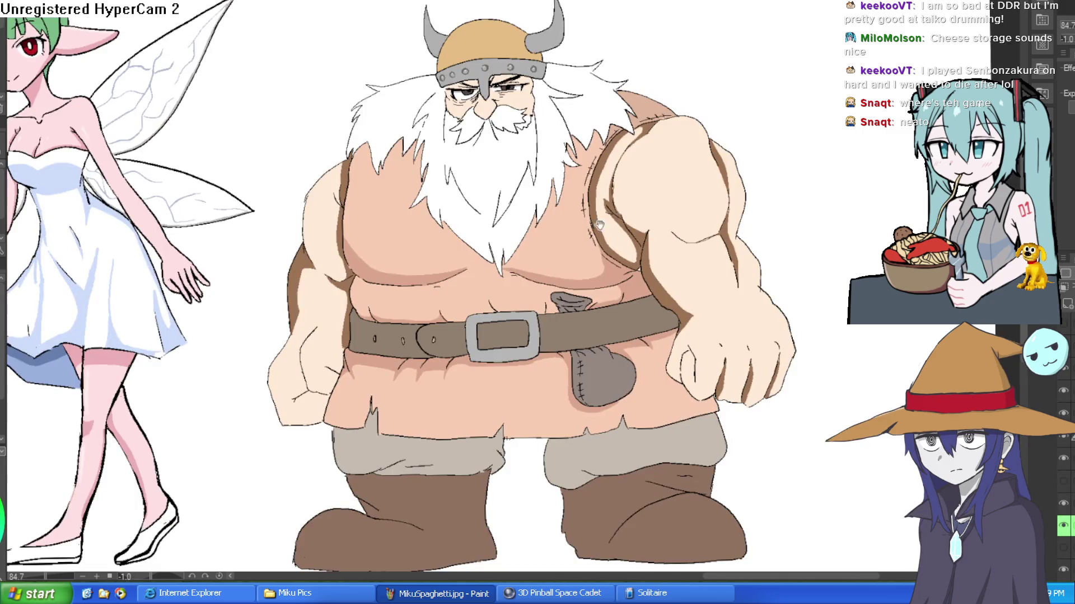
Pan across the lineup and zoom in close on the green-haired fairy's red eyes.
mouse_move(598, 225)
left_mouse_down()
mouse_move(664, 182)
mouse_move(665, 163)
left_mouse_up()
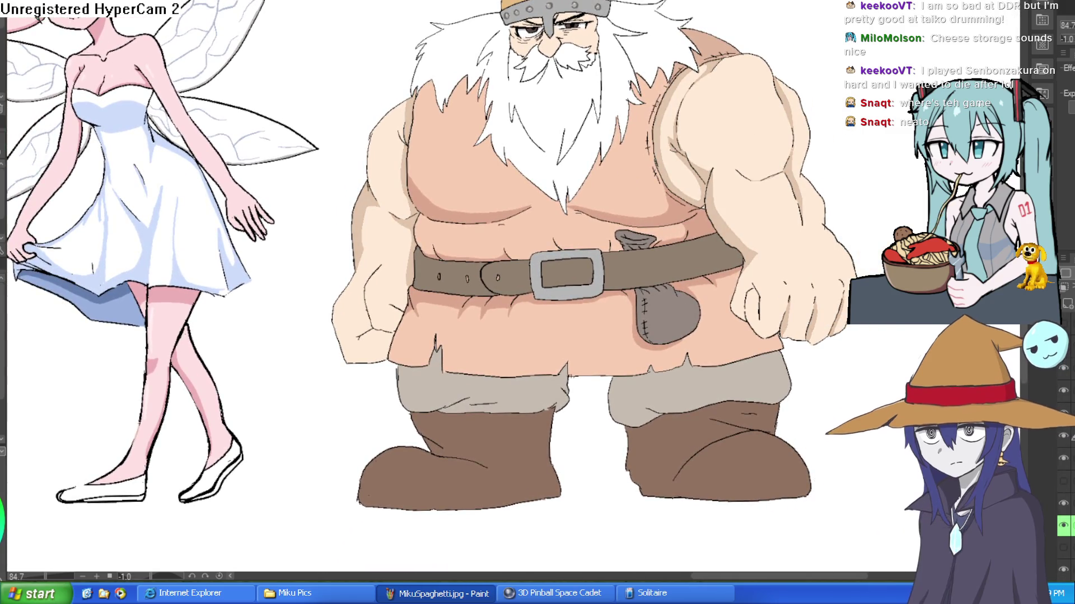
scroll(760, 266, "down", 2)
mouse_move(760, 266)
left_mouse_down()
mouse_move(840, 223)
mouse_move(680, 247)
mouse_move(736, 228)
left_mouse_up()
scroll(736, 229, "up", 3)
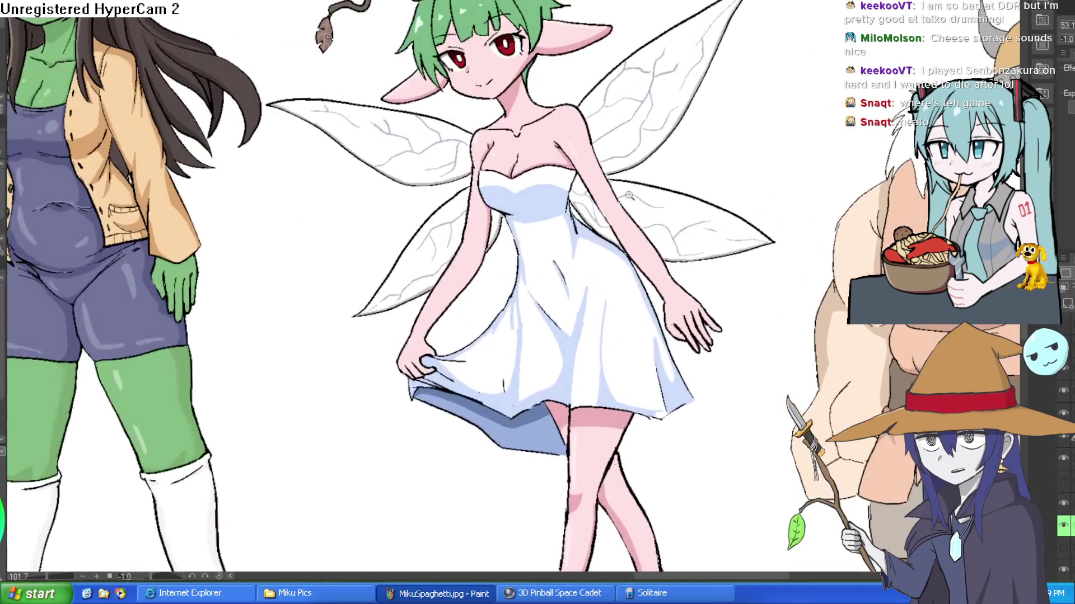
scroll(605, 231, "up", 2)
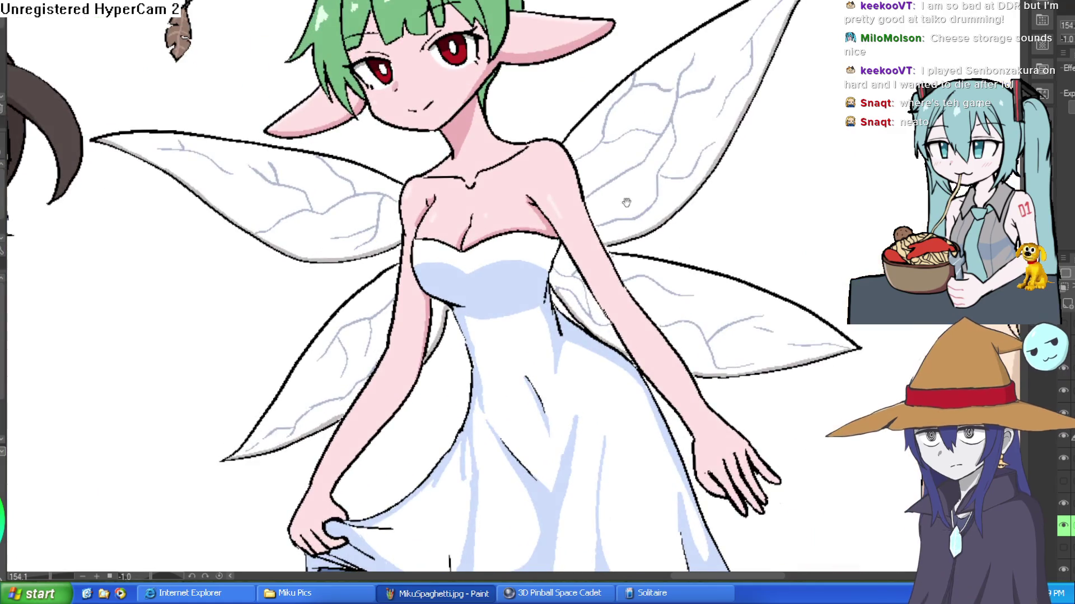
scroll(710, 194, "up", 1)
mouse_move(749, 189)
left_mouse_down()
mouse_move(752, 149)
mouse_move(716, 228)
mouse_move(716, 212)
left_mouse_up()
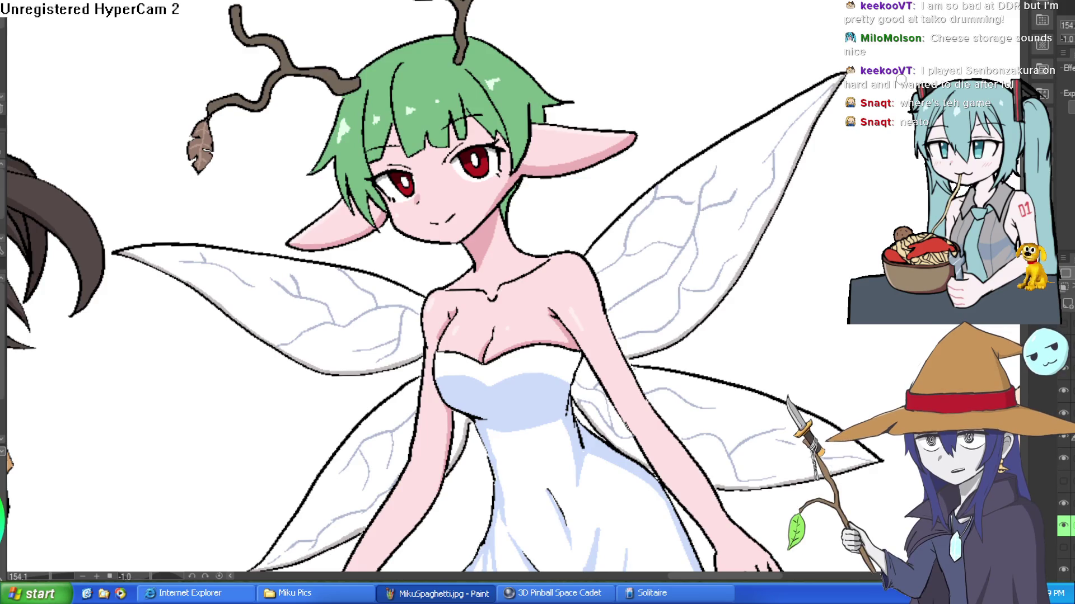
mouse_move(541, 174)
left_mouse_down()
mouse_move(588, 187)
mouse_move(635, 153)
mouse_move(560, 154)
mouse_move(661, 123)
mouse_move(725, 122)
mouse_move(708, 109)
mouse_move(742, 112)
mouse_move(715, 162)
left_mouse_up()
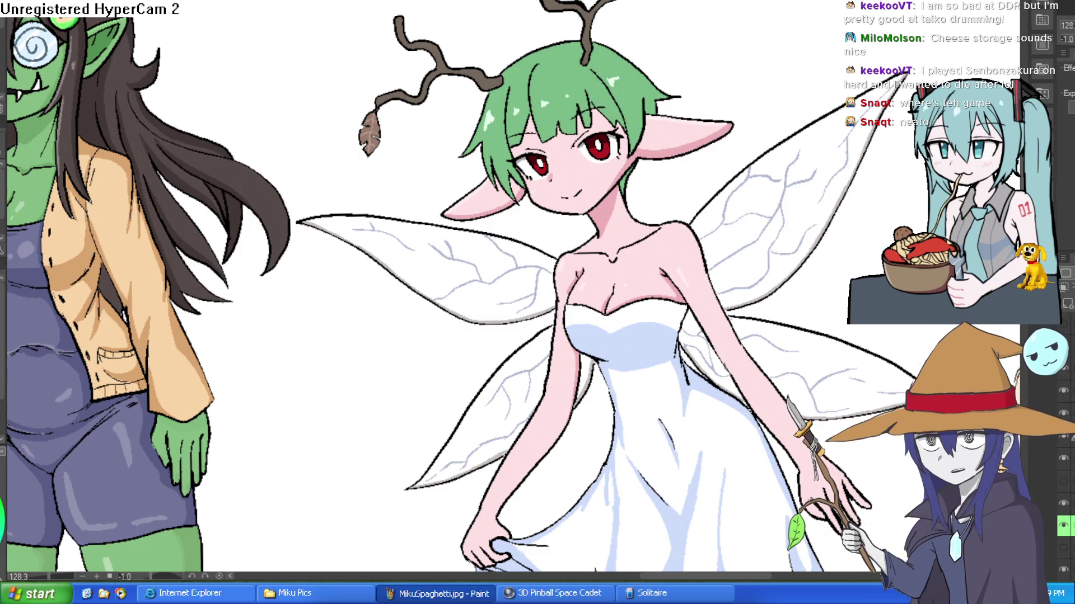
mouse_move(485, 204)
left_mouse_down()
mouse_move(764, 144)
mouse_move(571, 247)
mouse_move(484, 235)
mouse_move(504, 224)
left_mouse_up()
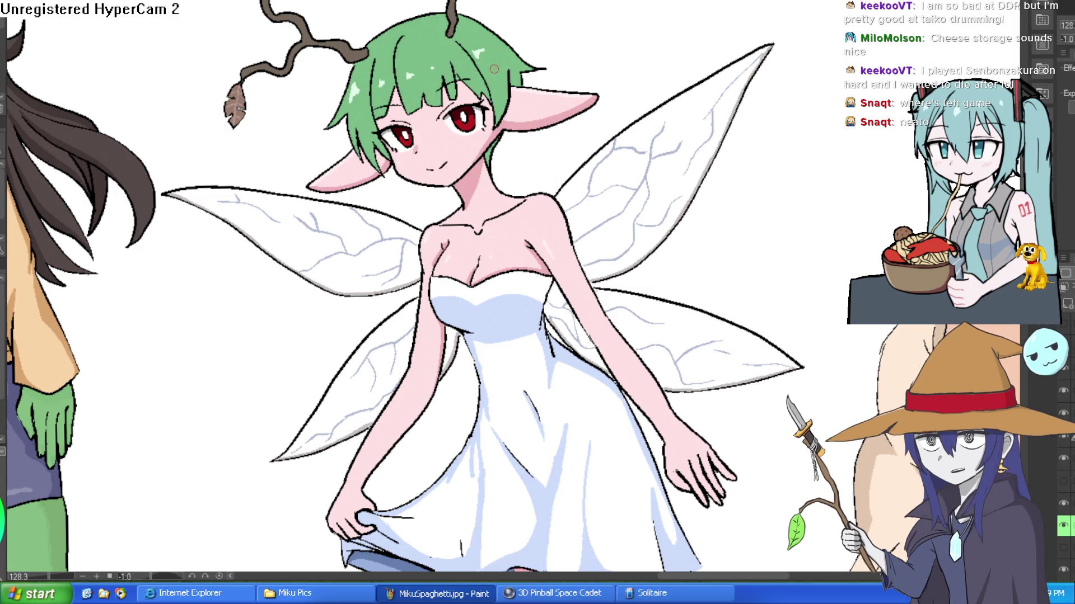
scroll(493, 125, "up", 3)
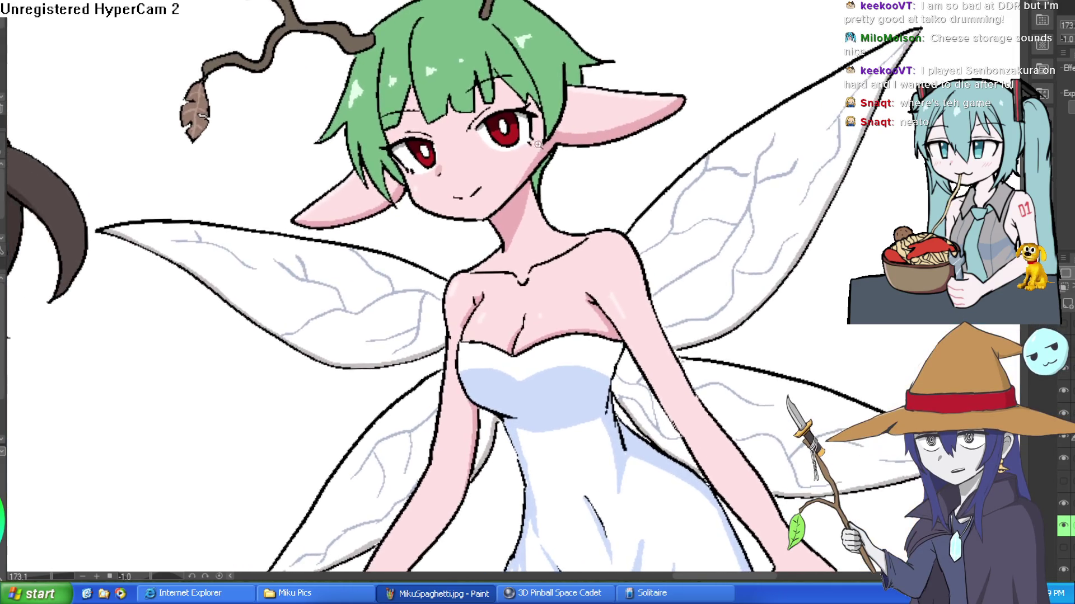
scroll(516, 137, "up", 10)
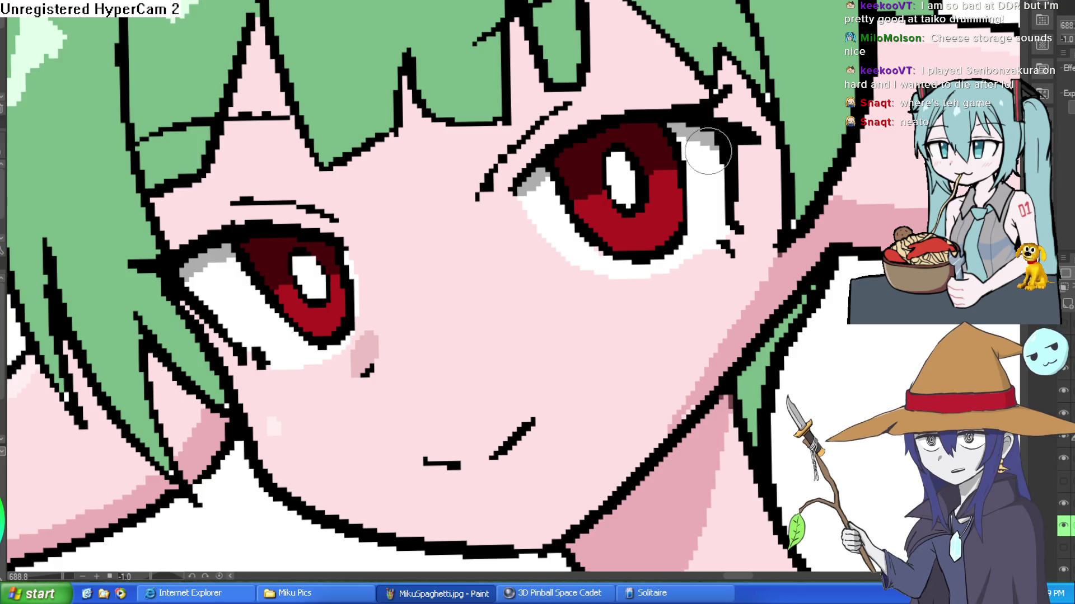
Zoom in and out around the fairy's face, antenna and wings.
scroll(708, 151, "down", 5)
scroll(509, 165, "up", 5)
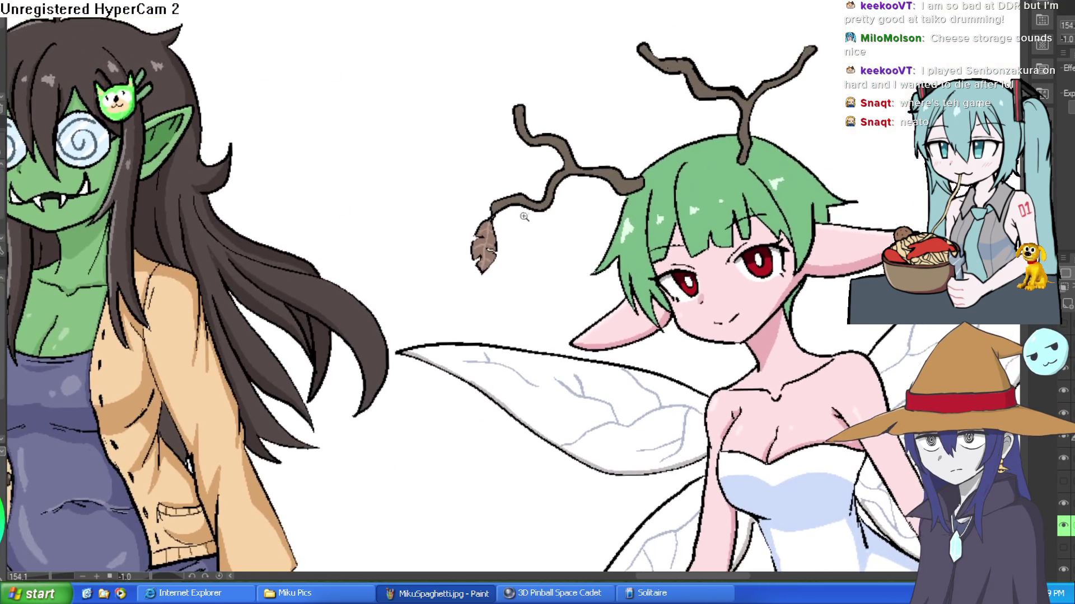
scroll(638, 146, "down", 4)
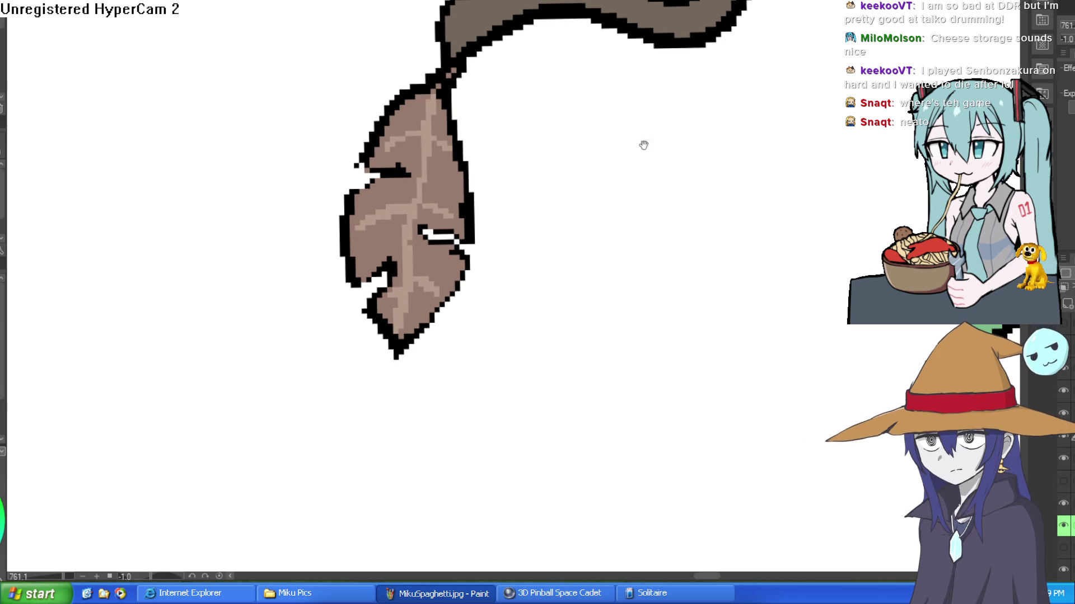
scroll(669, 142, "up", 2)
scroll(607, 219, "down", 3)
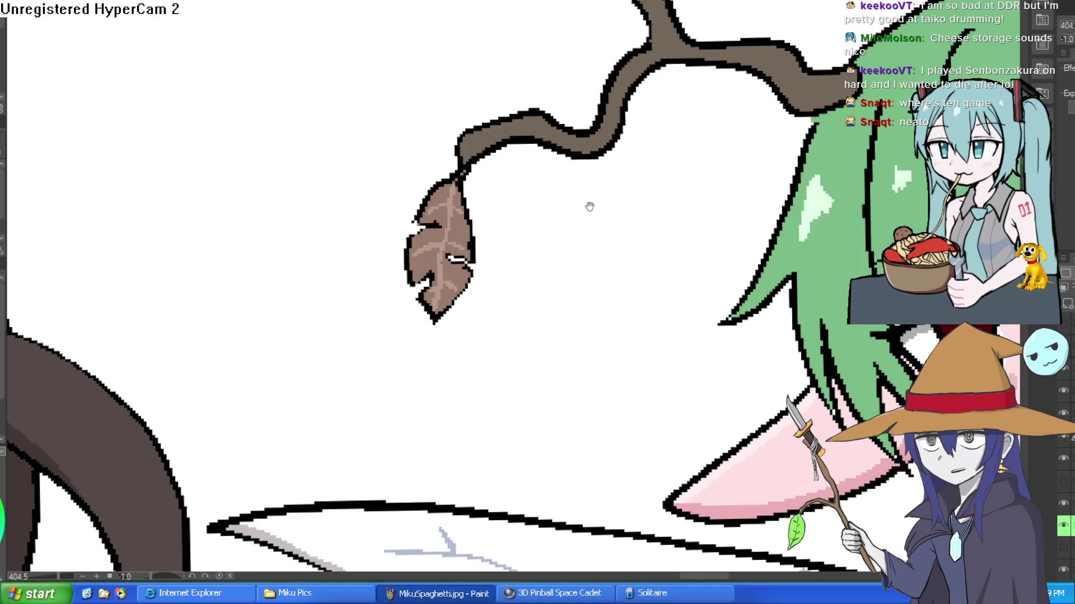
scroll(589, 206, "down", 4)
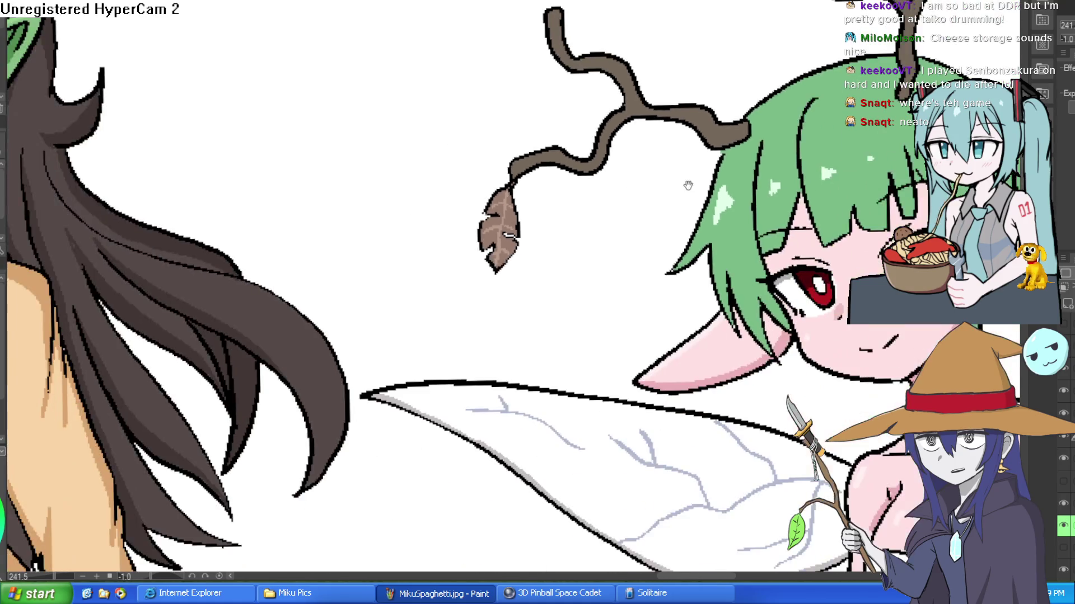
mouse_move(688, 185)
left_mouse_down()
mouse_move(643, 257)
mouse_move(642, 226)
left_mouse_up()
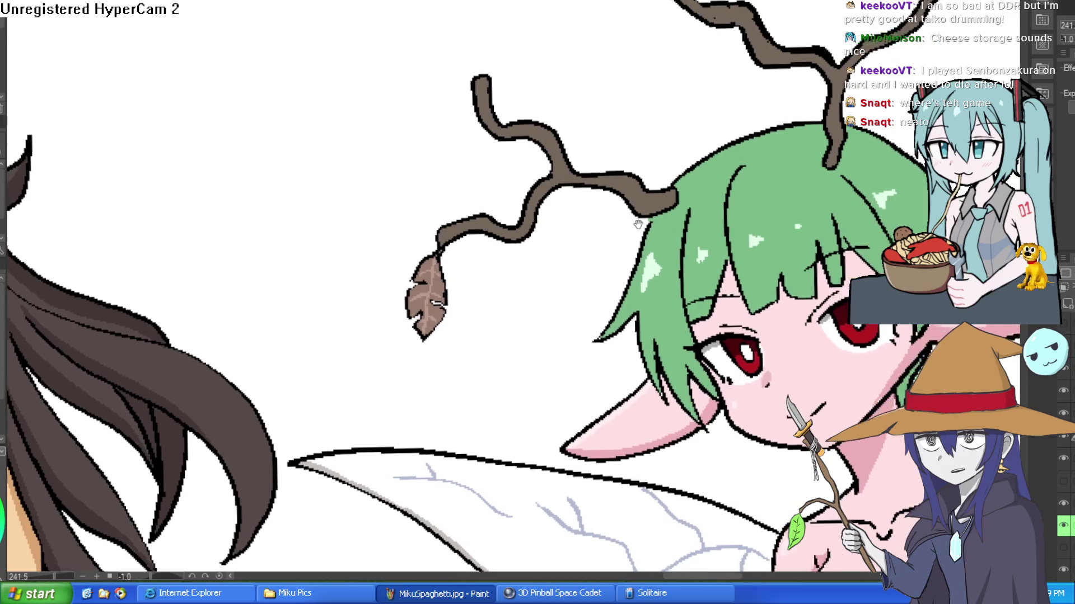
scroll(641, 226, "down", 4)
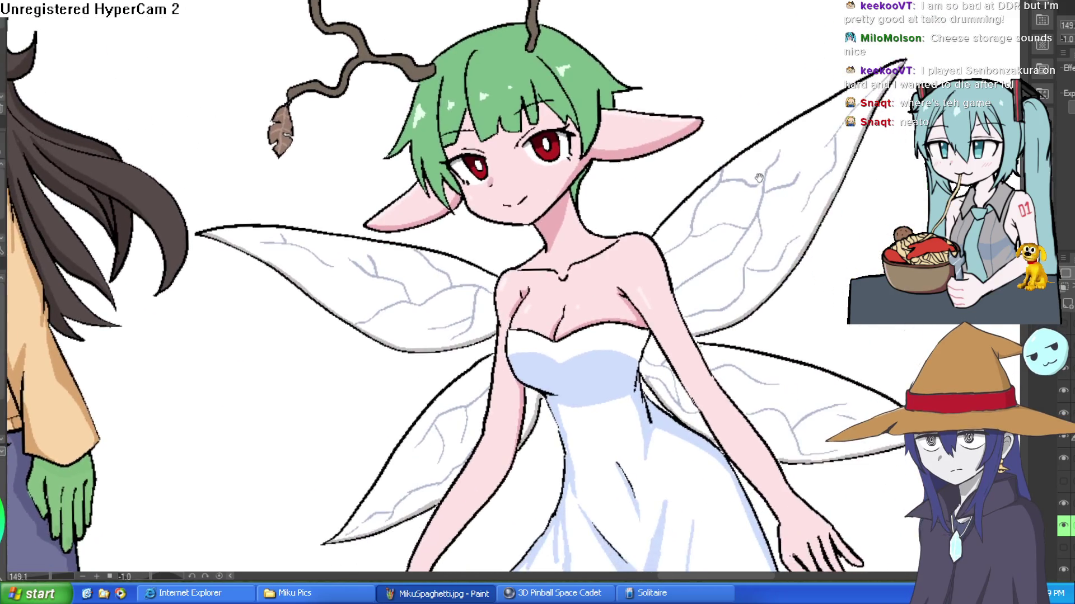
left_click_drag(759, 175, 714, 129)
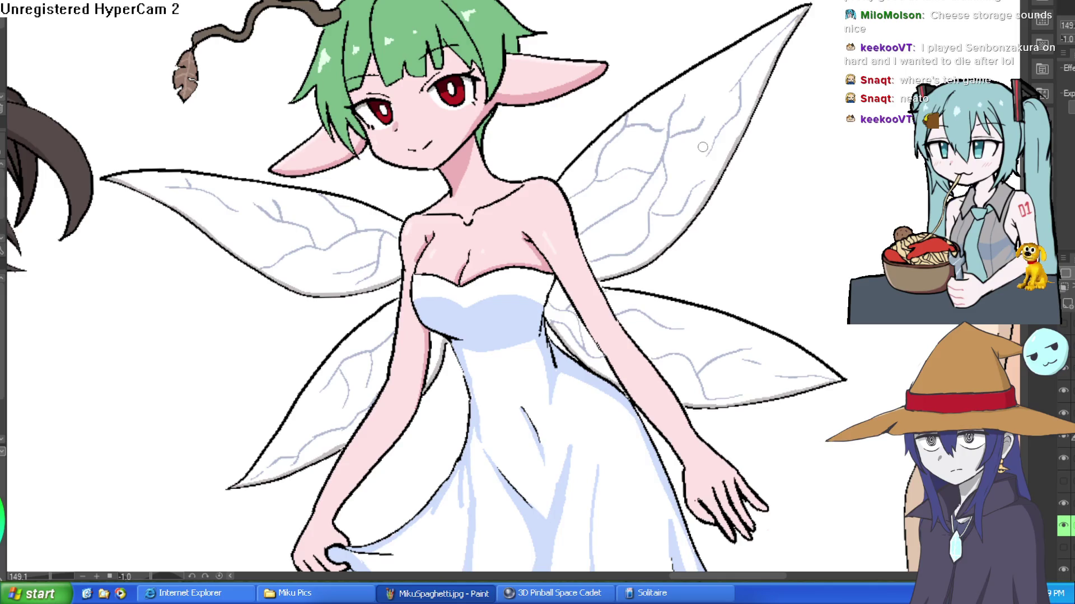
Frame the fairy's face, dress and wings, then zoom to 95% and pan to the sweater and cap girls.
scroll(699, 159, "up", 4)
mouse_move(750, 149)
left_mouse_down()
mouse_move(728, 112)
mouse_move(694, 185)
mouse_move(725, 266)
mouse_move(737, 203)
mouse_move(726, 177)
left_mouse_up()
scroll(737, 203, "down", 1)
left_click_drag(534, 217, 614, 176)
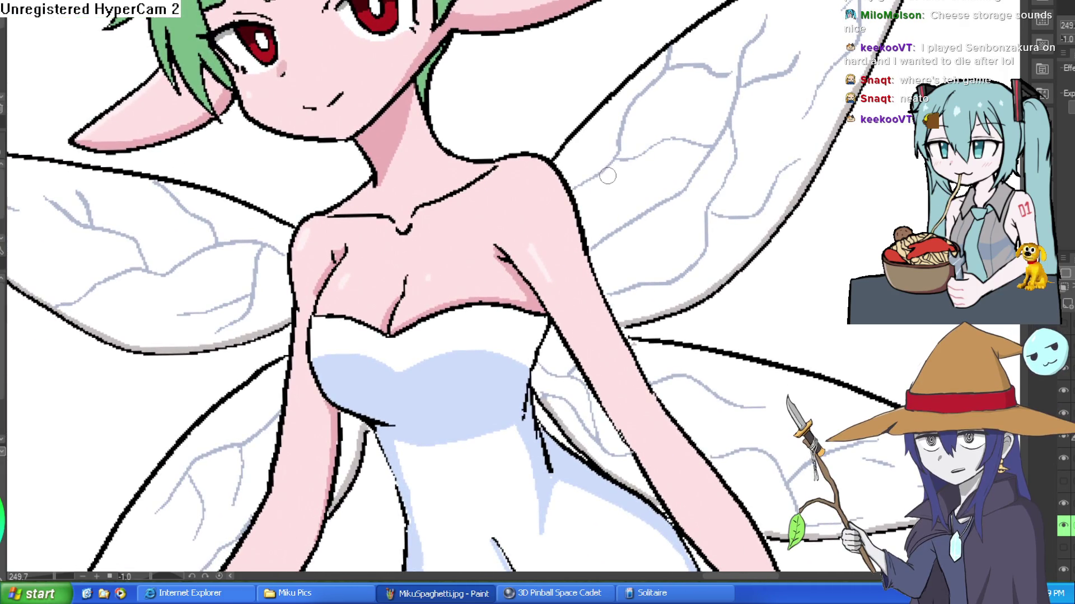
scroll(585, 196, "down", 4)
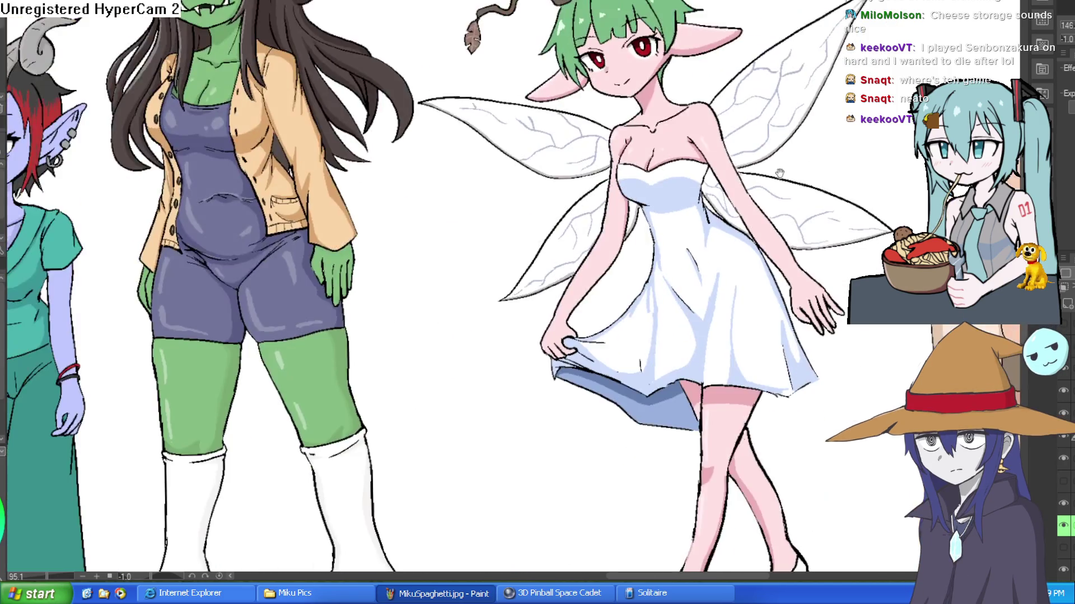
left_click_drag(444, 305, 696, 222)
left_click_drag(543, 249, 717, 229)
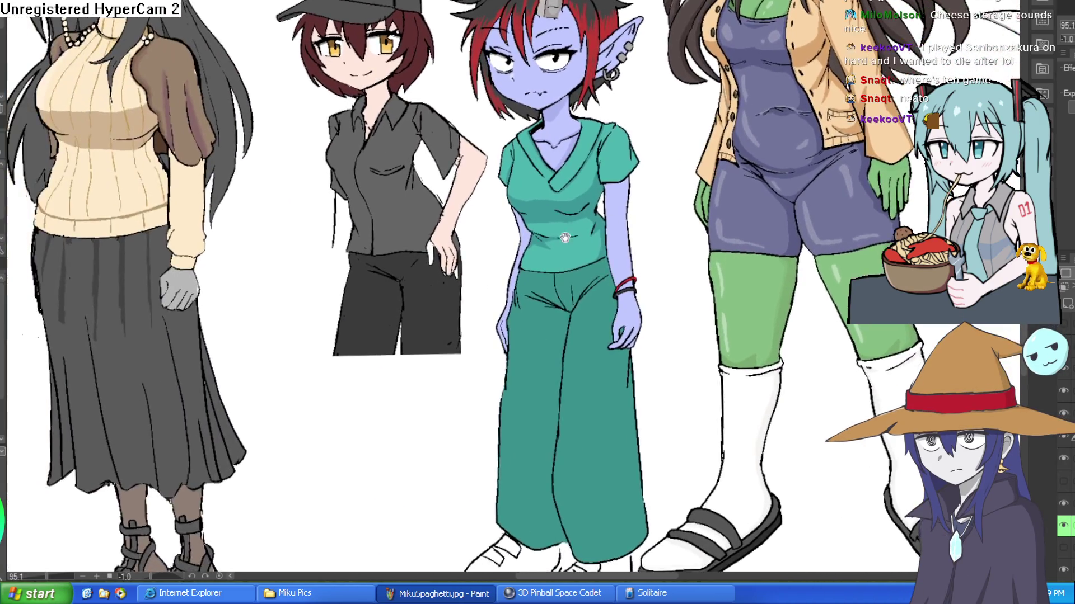
Pan over the sweater, cap, blue-skinned and green-skinned girls.
left_click_drag(635, 267, 688, 309)
mouse_move(560, 223)
left_mouse_down()
mouse_move(677, 258)
mouse_move(671, 272)
left_mouse_up()
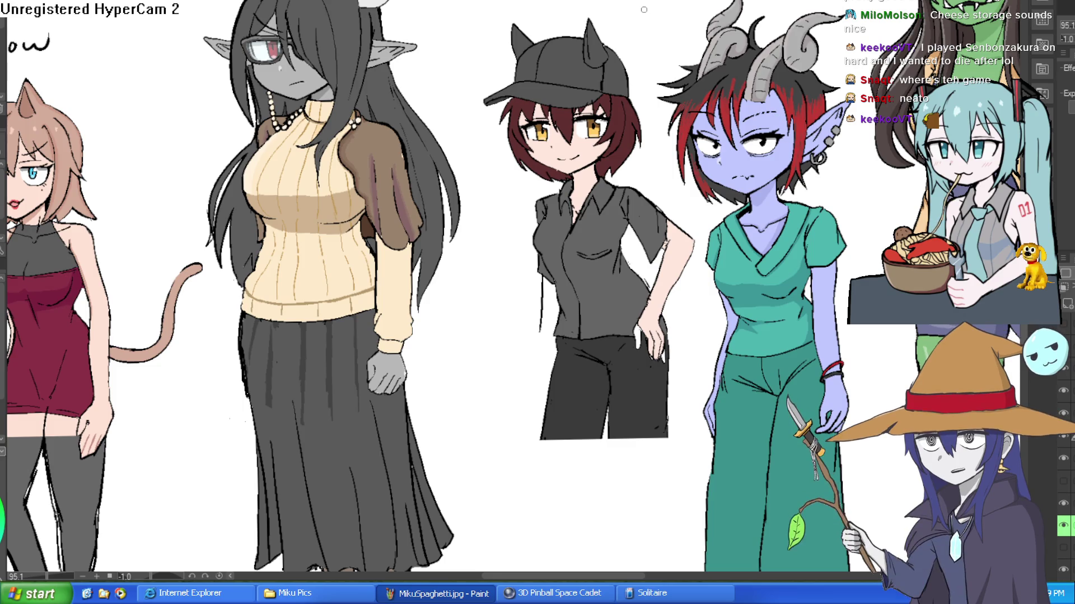
left_click_drag(642, 10, 652, 61)
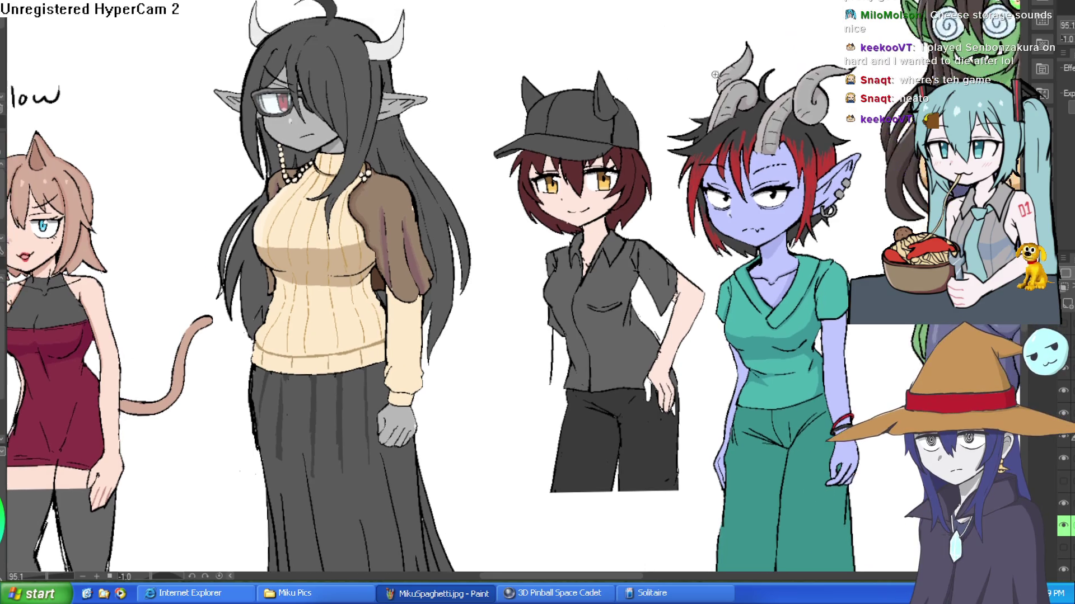
scroll(651, 61, "down", 4)
scroll(827, 144, "up", 4)
mouse_move(827, 144)
left_mouse_down()
mouse_move(638, 112)
mouse_move(671, 139)
left_mouse_up()
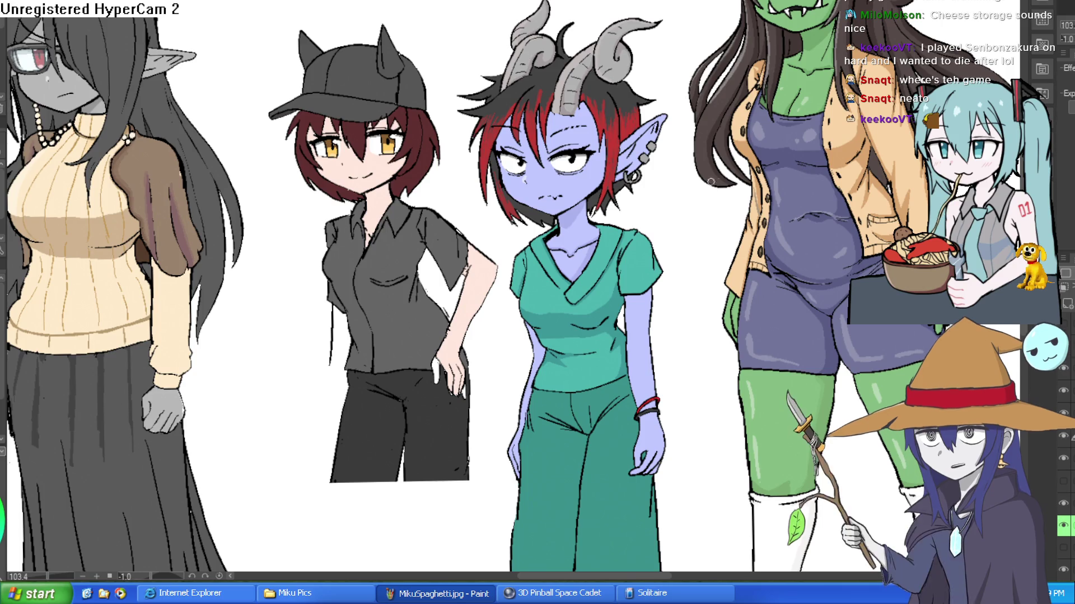
mouse_move(658, 208)
left_mouse_down()
mouse_move(641, 178)
mouse_move(618, 207)
mouse_move(619, 165)
mouse_move(626, 176)
left_mouse_up()
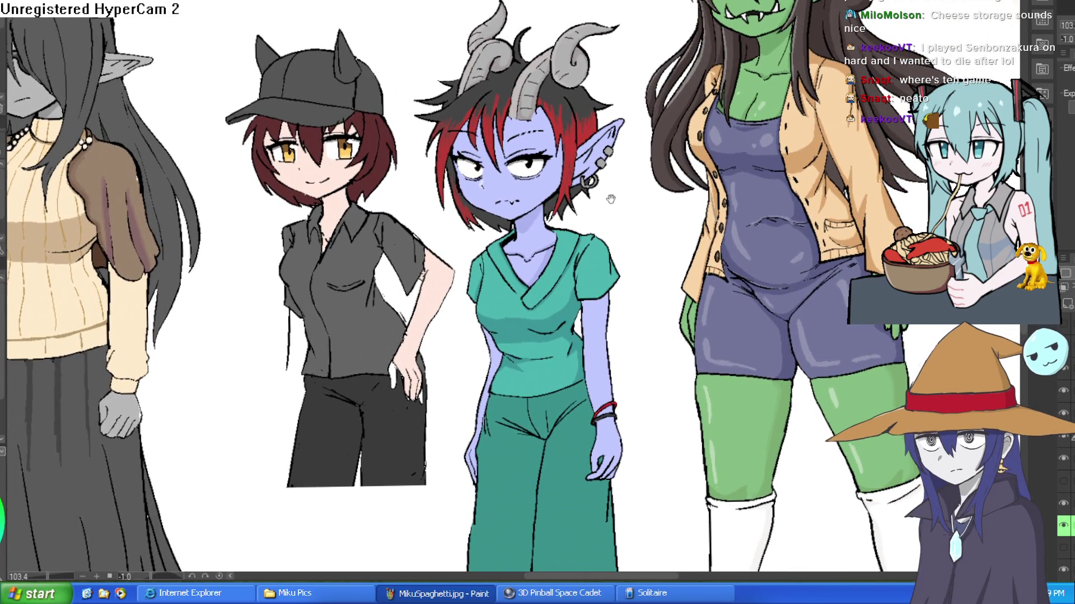
Pan down the figures to their shoes, zooming in on the blue girl's hips and hands.
mouse_move(614, 270)
left_mouse_down()
mouse_move(633, 200)
mouse_move(632, 121)
left_mouse_up()
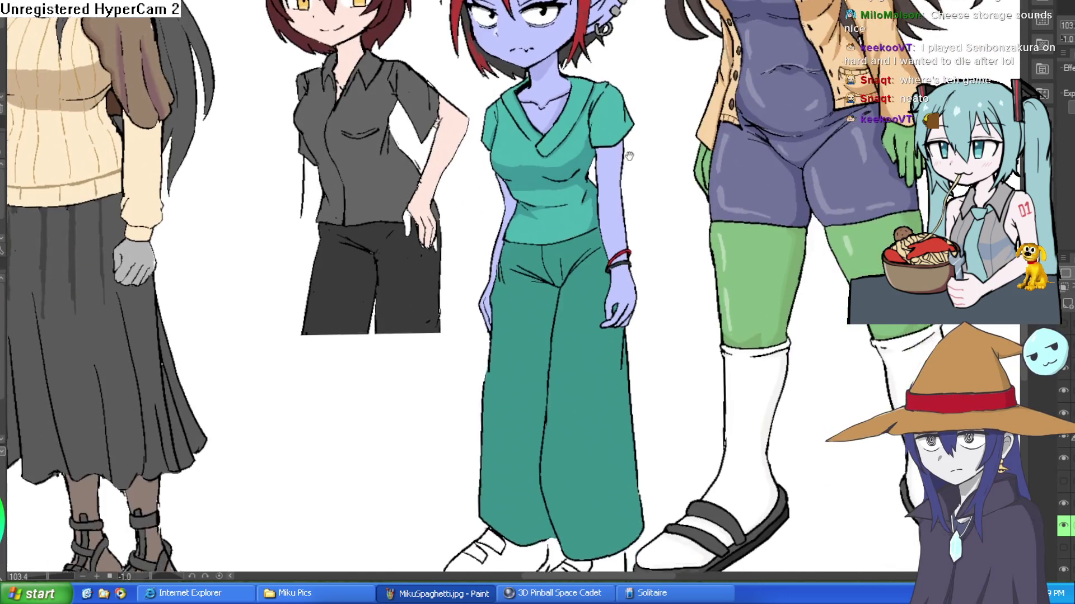
left_click_drag(628, 159, 647, 69)
left_click_drag(641, 108, 616, 50)
left_click_drag(594, 291, 571, 227)
scroll(571, 226, "up", 3)
mouse_move(623, 264)
left_mouse_down()
mouse_move(635, 209)
mouse_move(628, 365)
mouse_move(621, 277)
mouse_move(619, 434)
left_mouse_up()
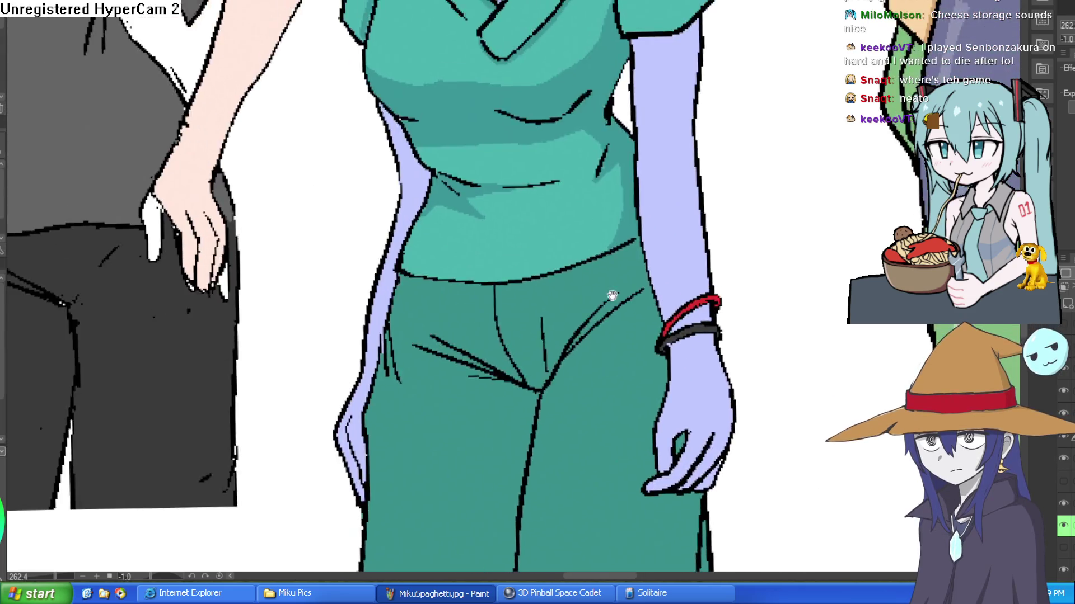
left_click_drag(616, 168, 610, 504)
scroll(610, 280, "down", 3)
mouse_move(599, 269)
left_mouse_down()
mouse_move(597, 326)
mouse_move(605, 140)
left_mouse_up()
left_click_drag(613, 503, 618, 134)
mouse_move(639, 274)
left_mouse_down()
mouse_move(640, 101)
mouse_move(629, 99)
mouse_move(640, 112)
left_mouse_up()
scroll(640, 110, "down", 2)
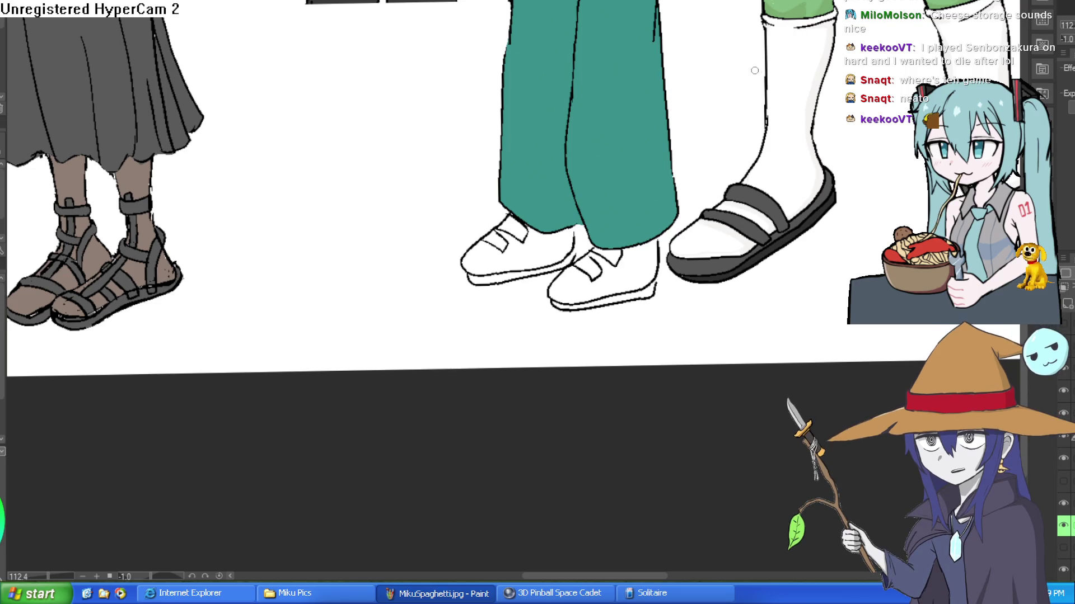
Zoom out to 51% to see the whole lineup with Nixie, Willow and Raven labelled.
left_click_drag(676, 103, 655, 217)
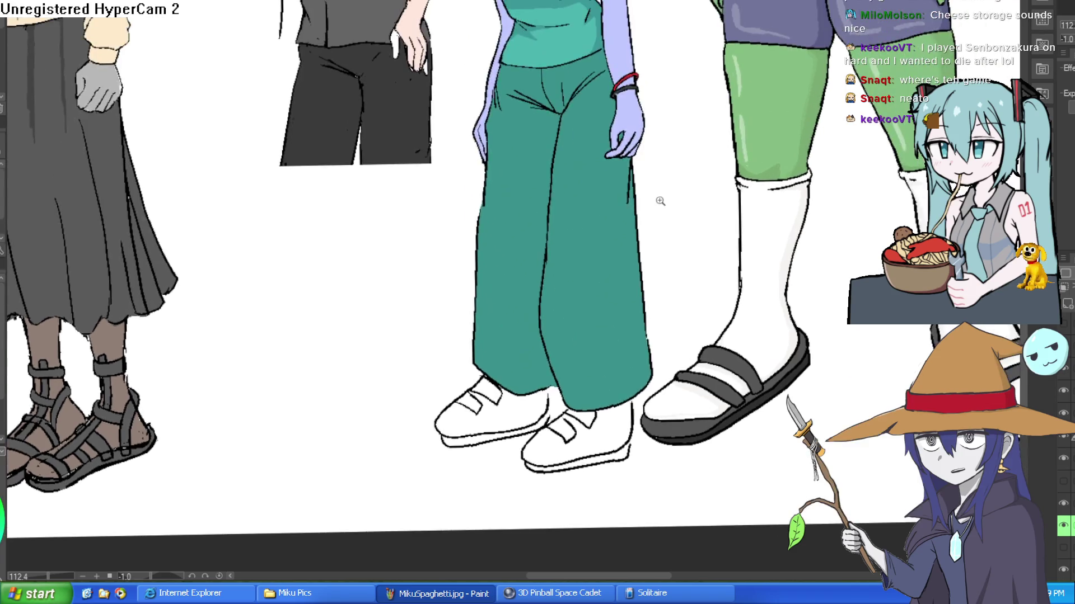
scroll(655, 217, "down", 5)
left_click_drag(652, 56, 651, 257)
left_click_drag(651, 101, 649, 257)
left_click_drag(649, 177, 648, 251)
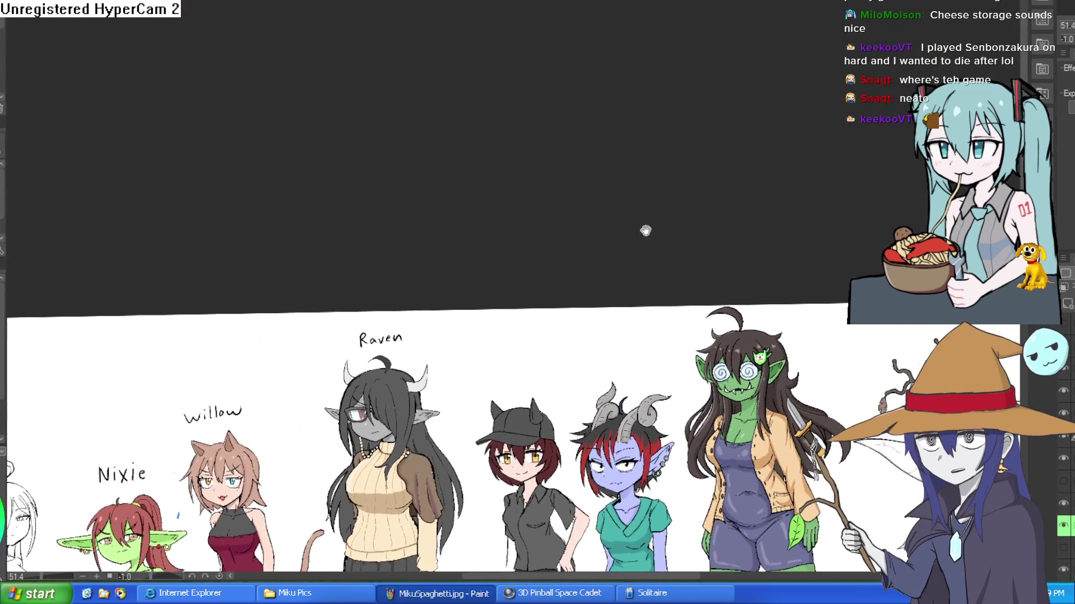
Fill the screen with the lineup and reveal the red character at its left end.
mouse_move(637, 292)
left_mouse_down()
mouse_move(623, 188)
mouse_move(636, 144)
left_mouse_up()
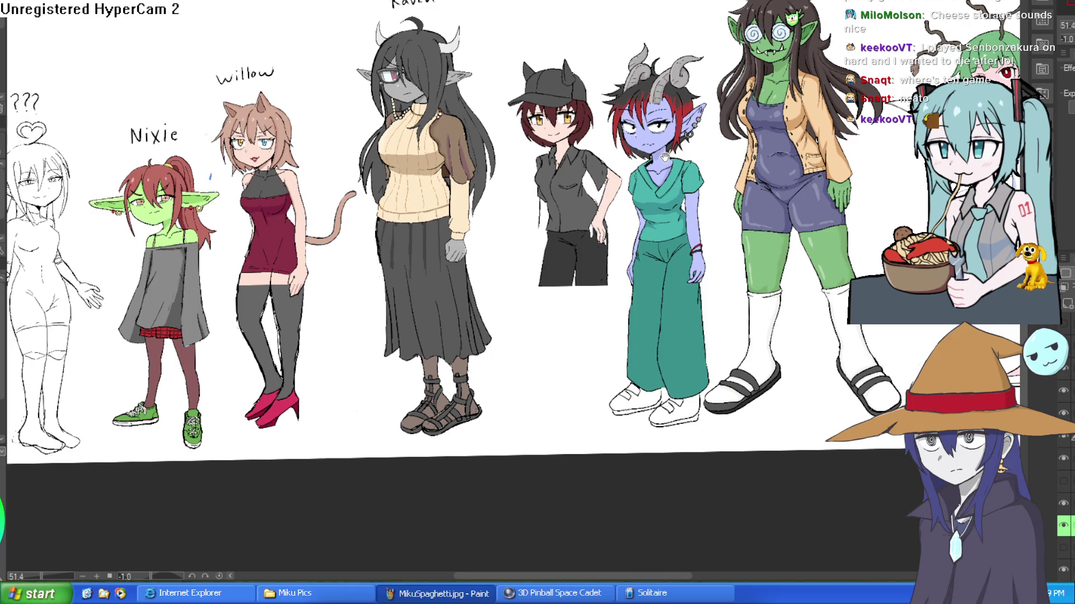
left_click_drag(646, 158, 675, 185)
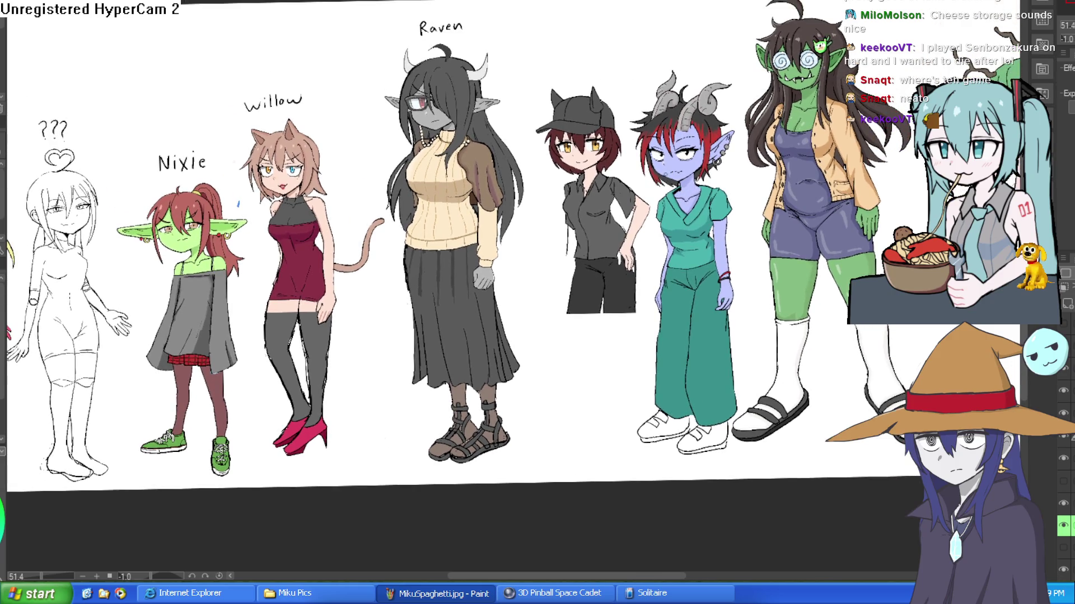
left_click_drag(591, 210, 646, 171)
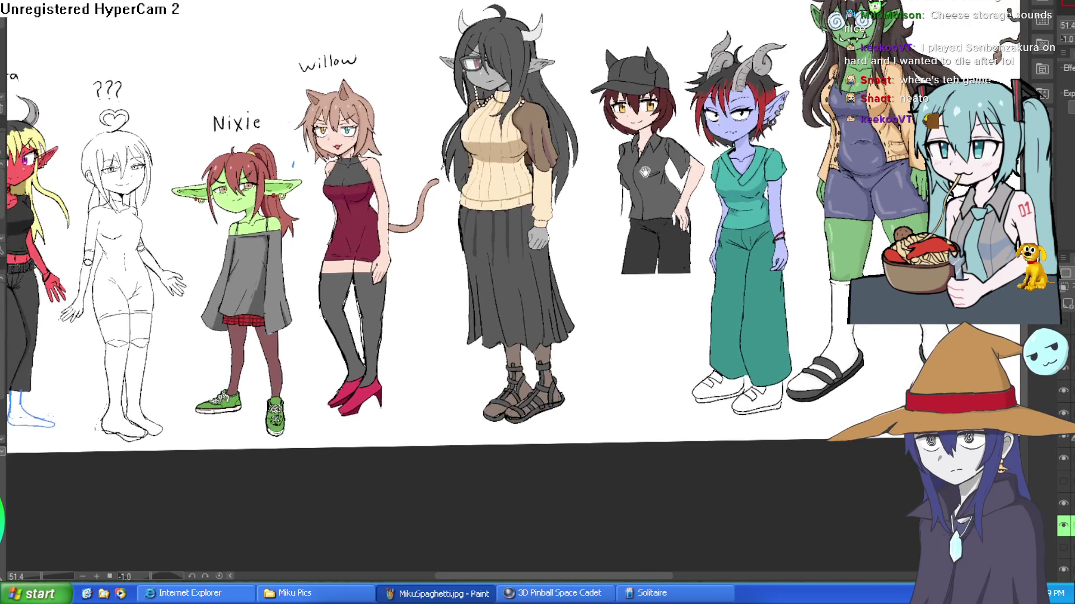
scroll(645, 170, "down", 2)
scroll(634, 132, "up", 5)
scroll(639, 144, "down", 2)
scroll(676, 81, "up", 2)
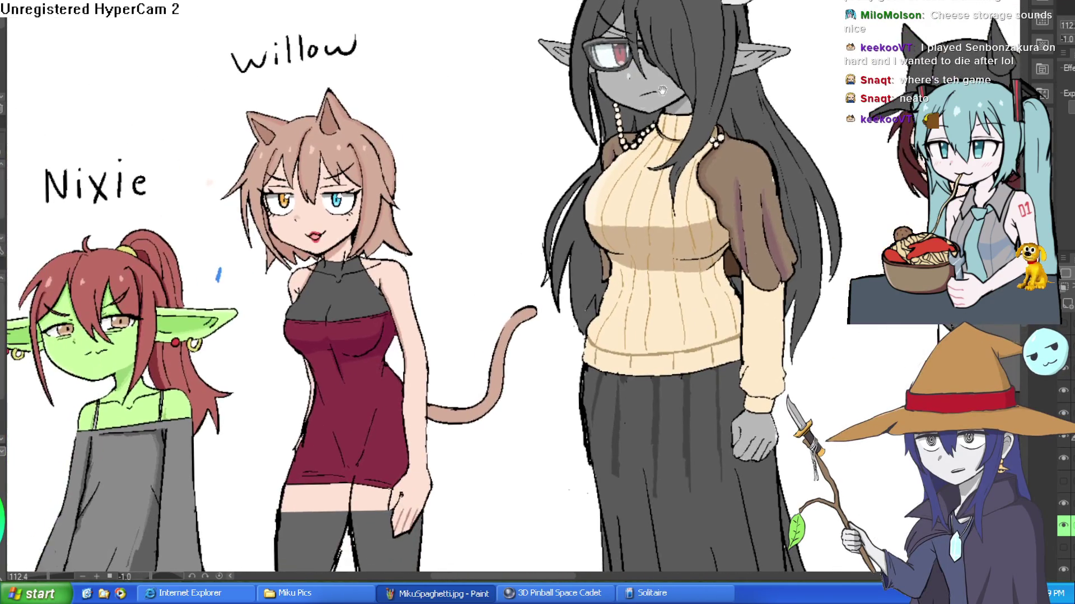
Bring Moira and the ??? sketch into view, then pan back to Willow.
mouse_move(196, 251)
left_mouse_down()
mouse_move(587, 235)
mouse_move(560, 224)
left_mouse_up()
mouse_move(490, 265)
left_mouse_down()
mouse_move(618, 242)
mouse_move(599, 238)
left_mouse_up()
left_click_drag(728, 235, 464, 229)
mouse_move(924, 202)
left_mouse_down()
mouse_move(401, 195)
mouse_move(346, 271)
left_mouse_up()
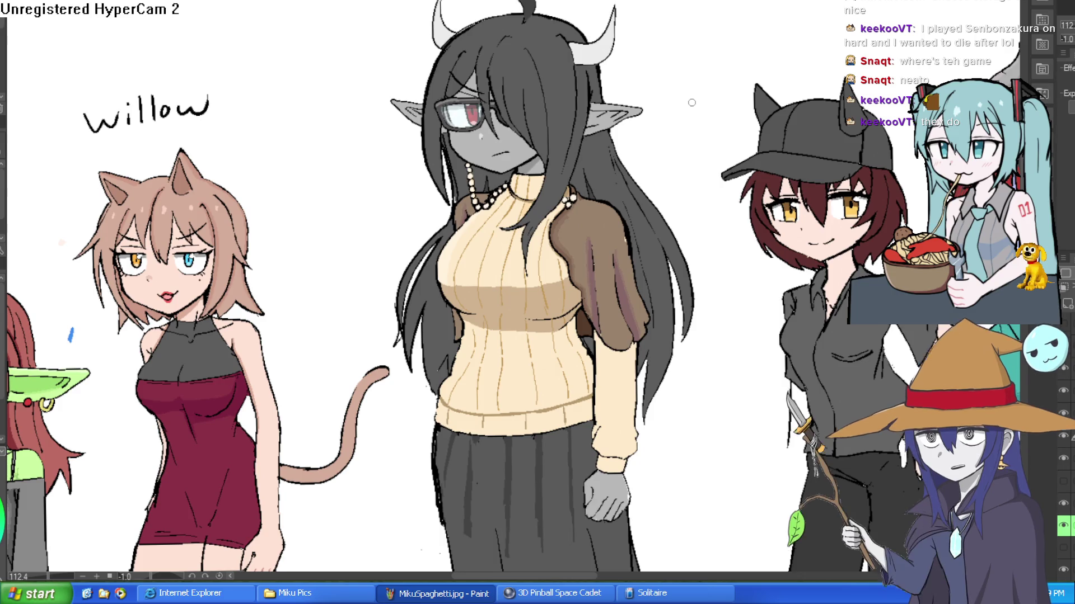
Pan and zoom to 71%, showing Moira, the ??? sketch, Nixie, Willow and Raven.
mouse_move(692, 102)
left_mouse_down()
mouse_move(644, 88)
mouse_move(616, 168)
mouse_move(607, 250)
left_mouse_up()
scroll(607, 251, "down", 3)
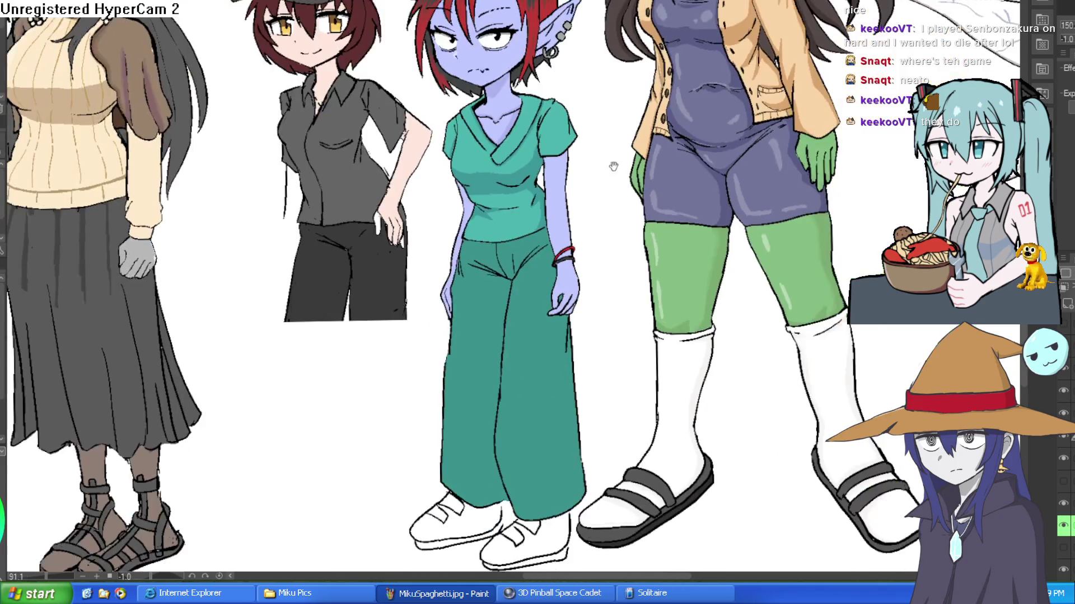
left_click_drag(613, 167, 594, 201)
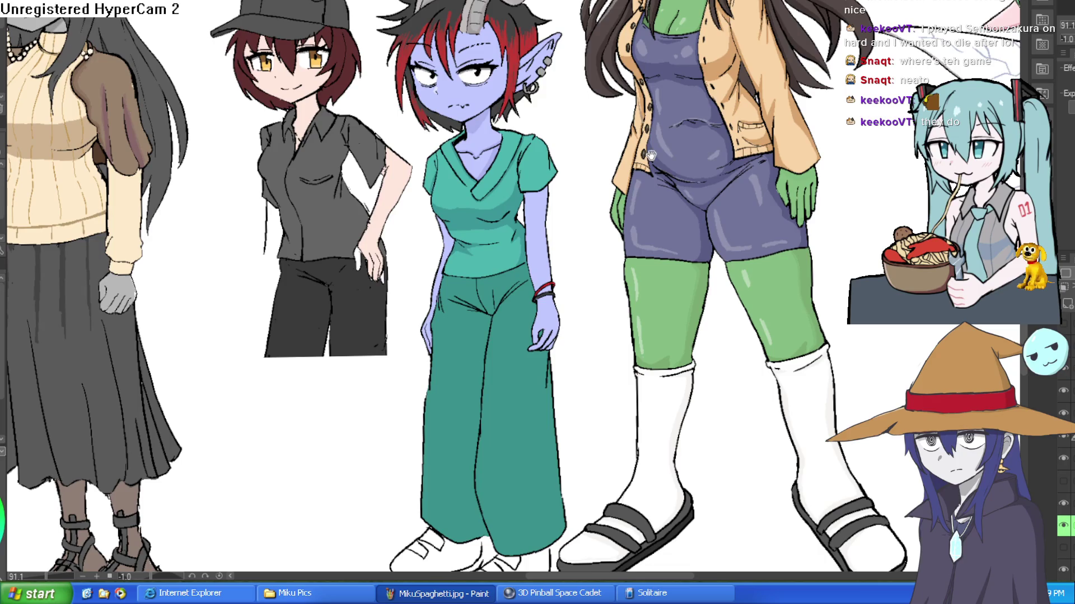
scroll(305, 367, "down", 2)
mouse_move(395, 355)
left_mouse_down()
mouse_move(703, 223)
mouse_move(549, 249)
mouse_move(717, 240)
mouse_move(717, 319)
left_mouse_up()
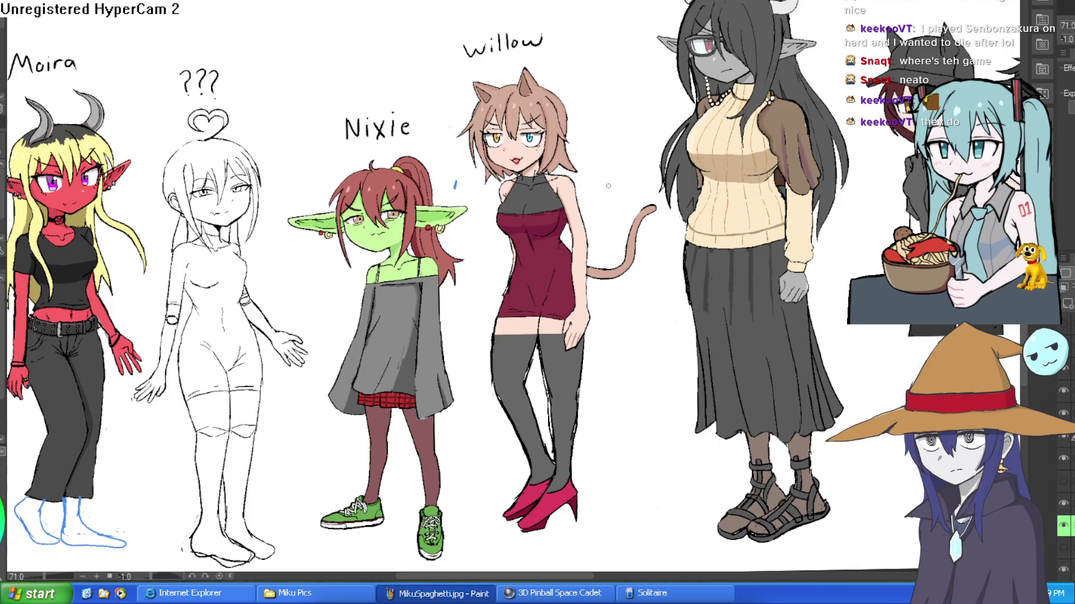
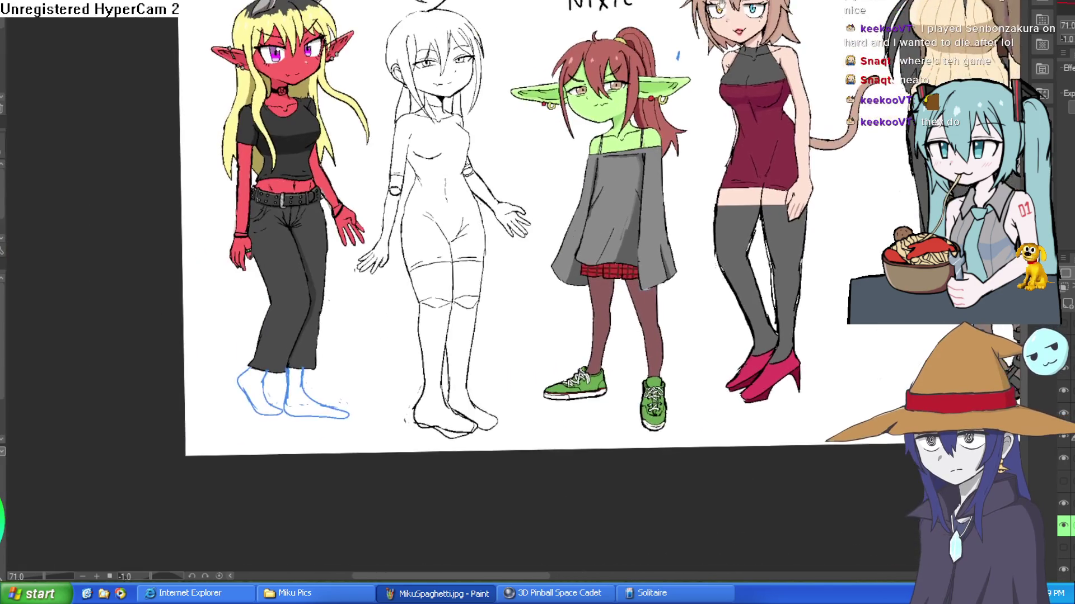
Switch to the twin-tailed girl's line sketch and frame it lower in the view.
scroll(570, 81, "right", 6)
key("ctrl+Tab")
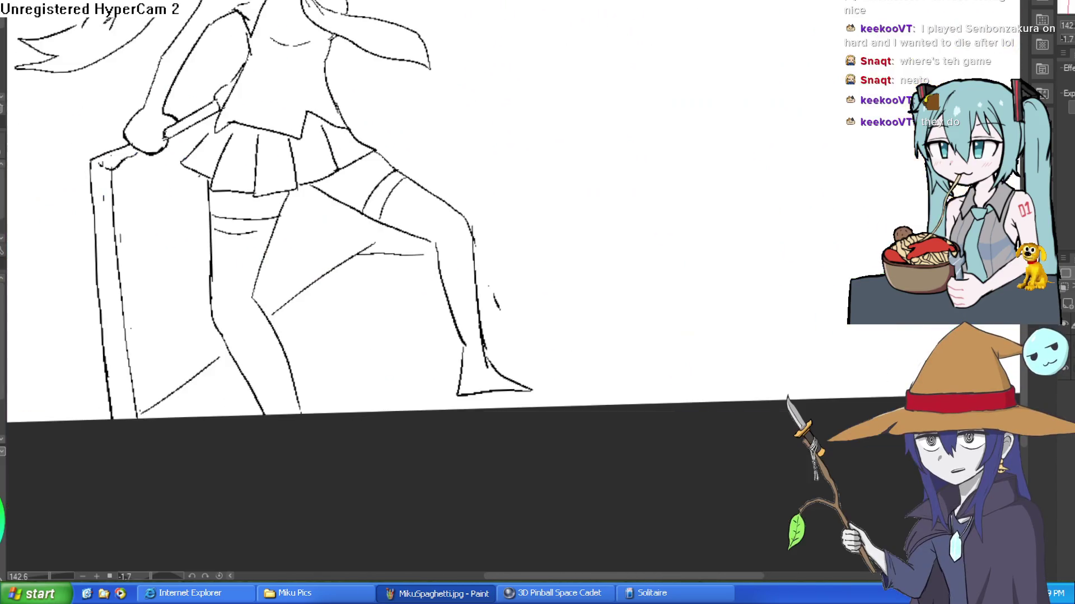
left_click_drag(631, 128, 677, 202)
scroll(592, 185, "down", 2)
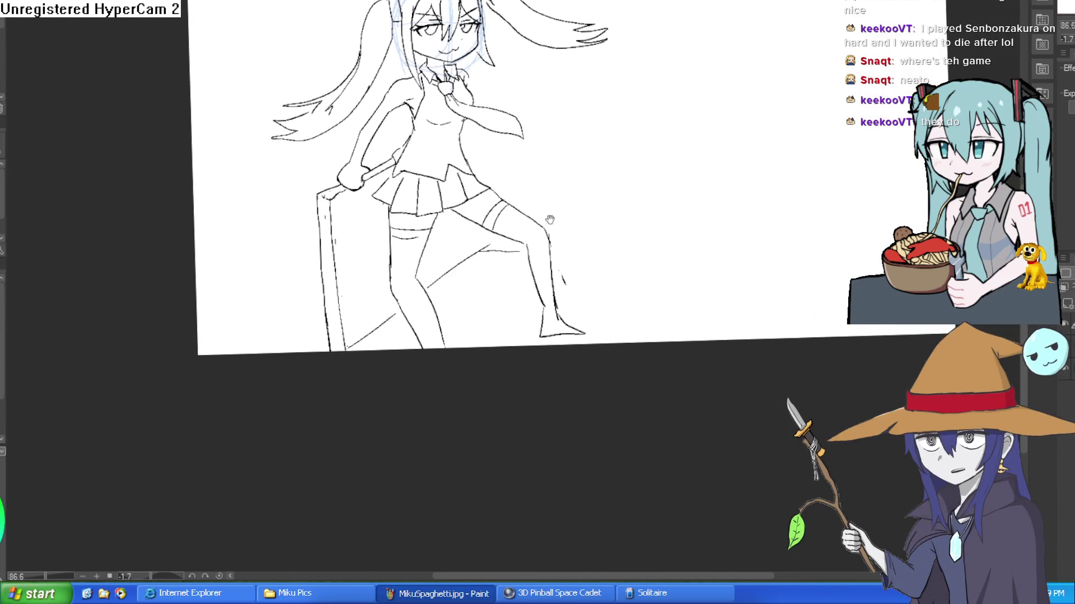
Undo a few trial strokes, then draw a long line from the girl's thigh to the upper right.
mouse_move(575, 245)
left_mouse_down()
mouse_move(521, 245)
mouse_move(616, 227)
left_mouse_up()
key("ctrl+z")
left_click_drag(512, 241, 640, 253)
key("ctrl+z")
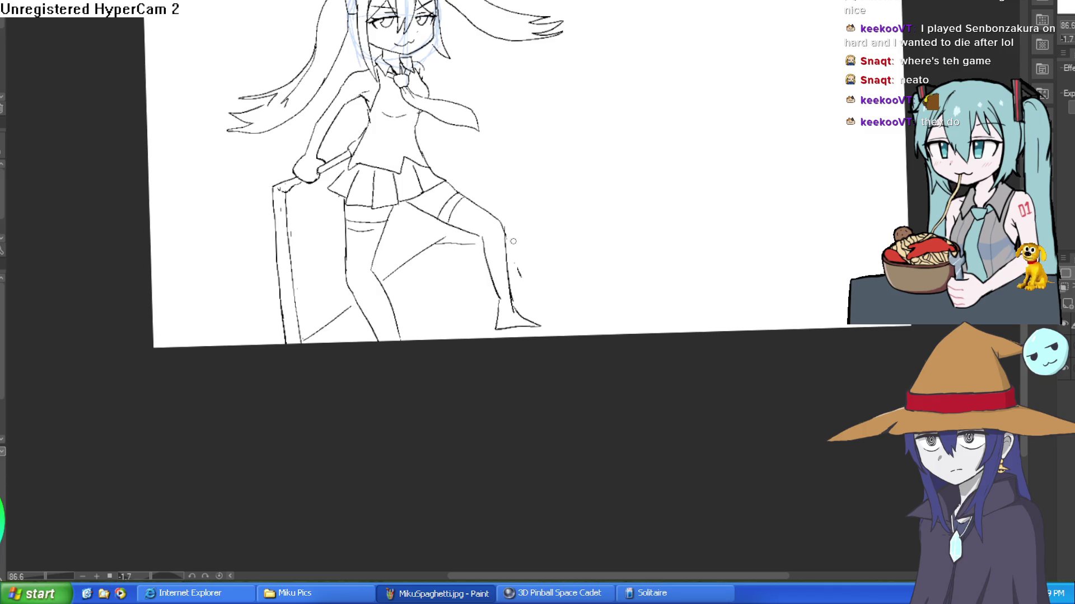
left_click_drag(543, 228, 526, 216)
left_click_drag(449, 191, 565, 66)
key("ctrl+z")
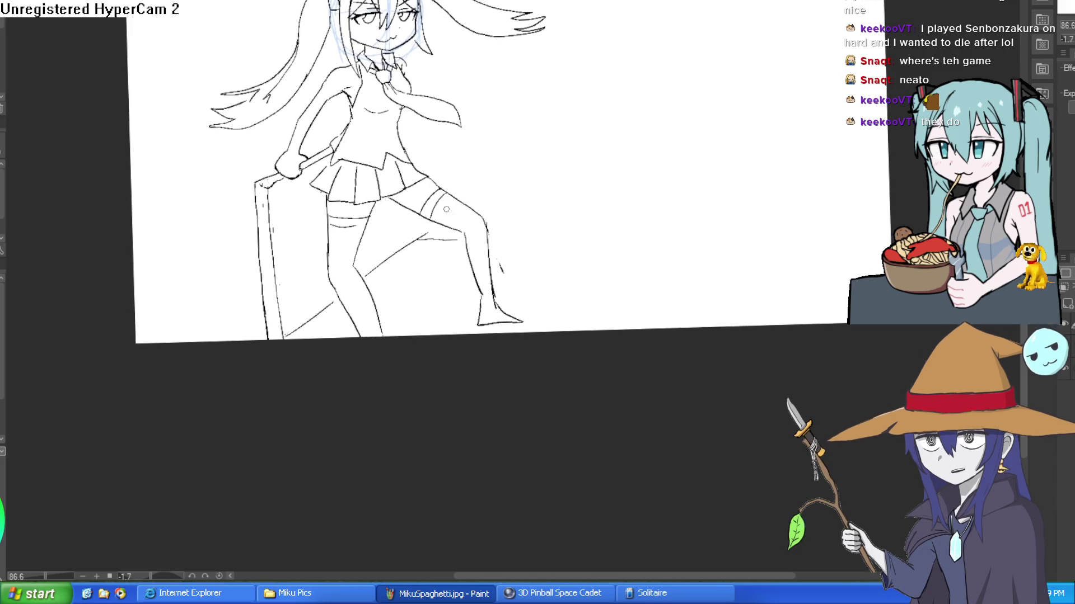
mouse_move(453, 197)
left_mouse_down()
mouse_move(572, 67)
mouse_move(453, 196)
mouse_move(606, 63)
mouse_move(766, 75)
mouse_move(633, 180)
left_mouse_up()
Draw the tall block's vertical edges and slanted top, trim the overhang, and add a curved ground line.
mouse_move(573, 417)
left_mouse_down()
mouse_move(603, 35)
mouse_move(674, 1)
left_mouse_up()
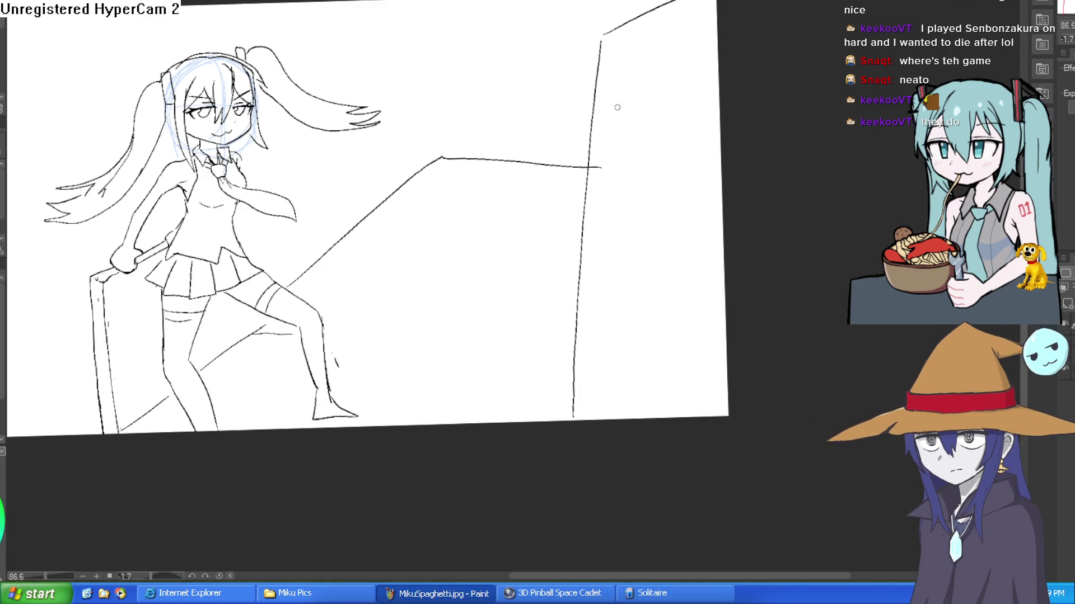
left_click_drag(603, 166, 589, 168)
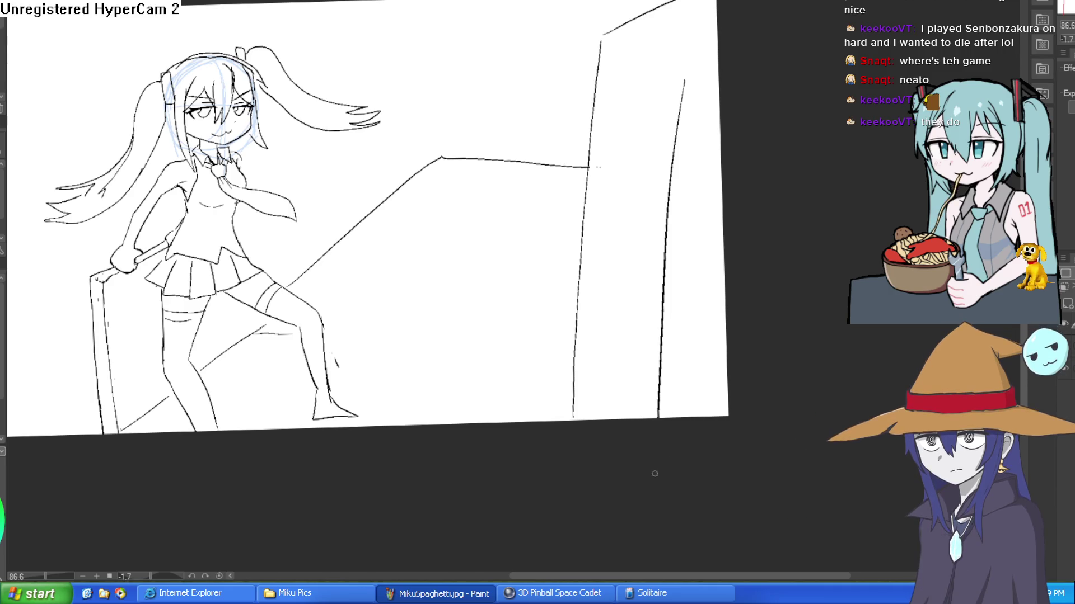
left_click_drag(658, 417, 684, 79)
mouse_move(617, 47)
left_mouse_down()
mouse_move(684, 74)
mouse_move(718, 56)
left_mouse_up()
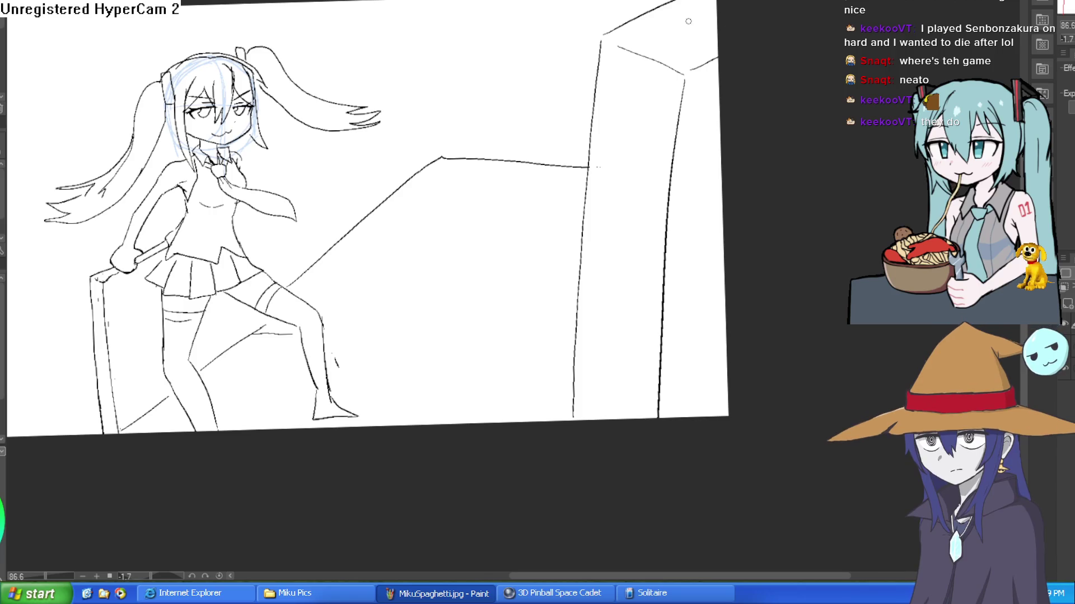
left_click_drag(322, 289, 558, 323)
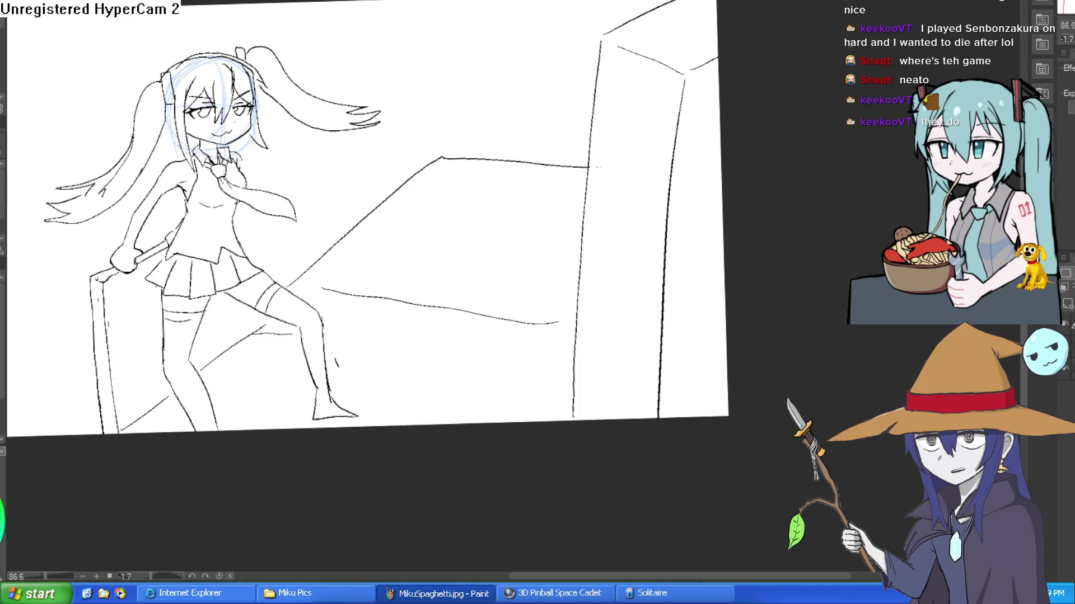
Hide the blue head-sketch layer and check the drawing by zooming in and out.
mouse_move(553, 209)
left_mouse_down()
mouse_move(596, 151)
mouse_move(597, 185)
left_mouse_up()
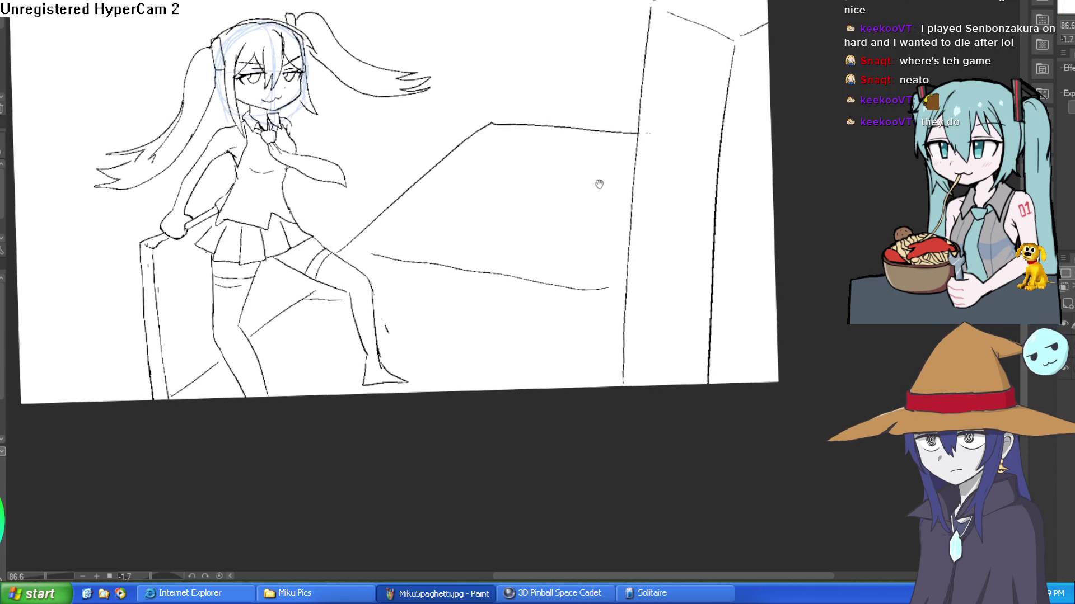
left_click(1063, 333)
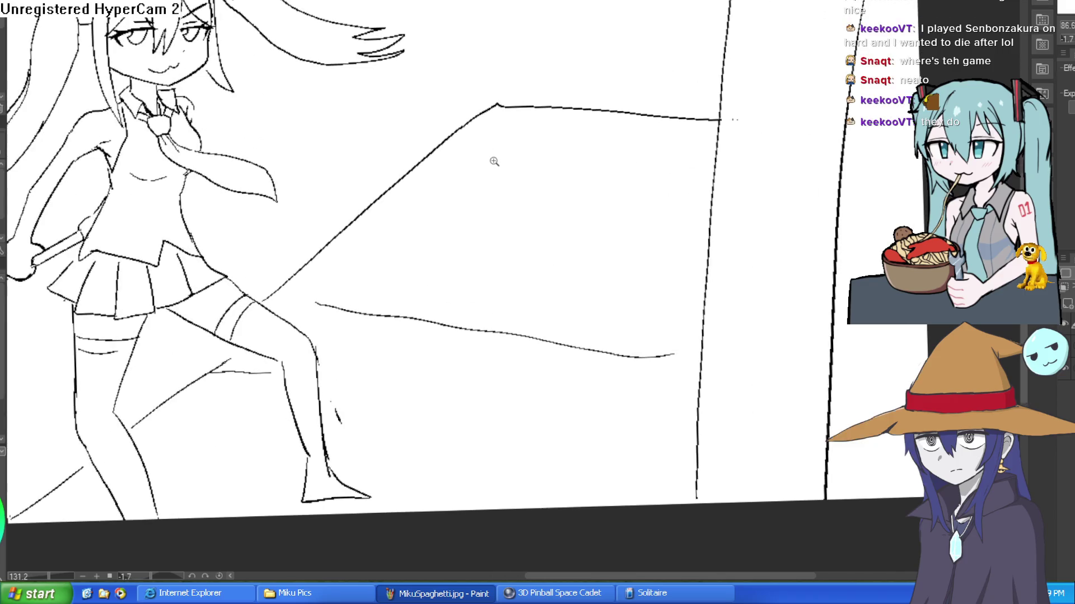
left_click(481, 159)
left_click(528, 186, "alt")
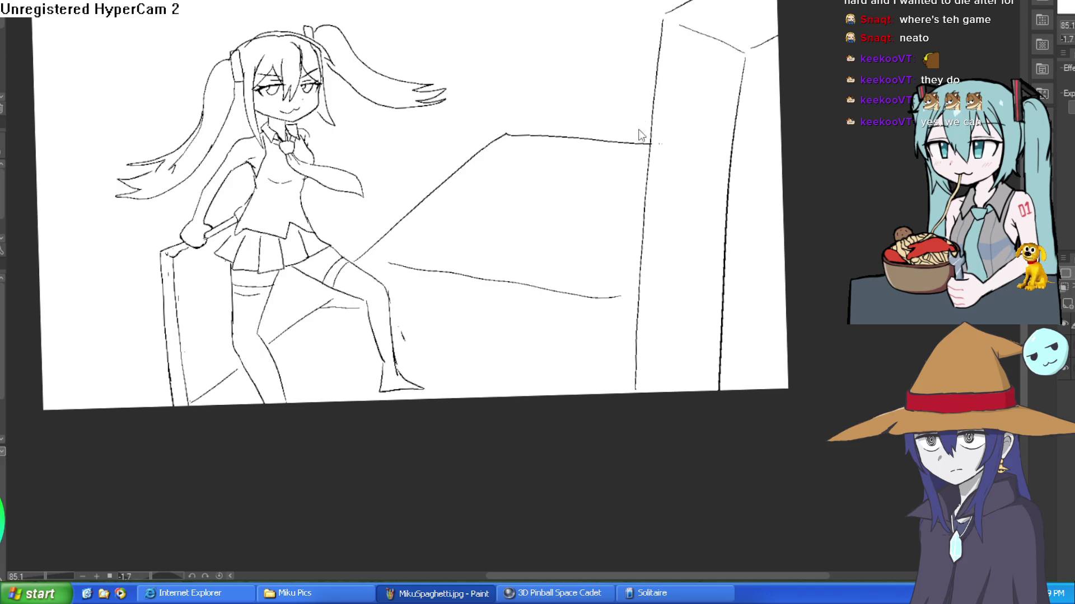
key("ctrl+z")
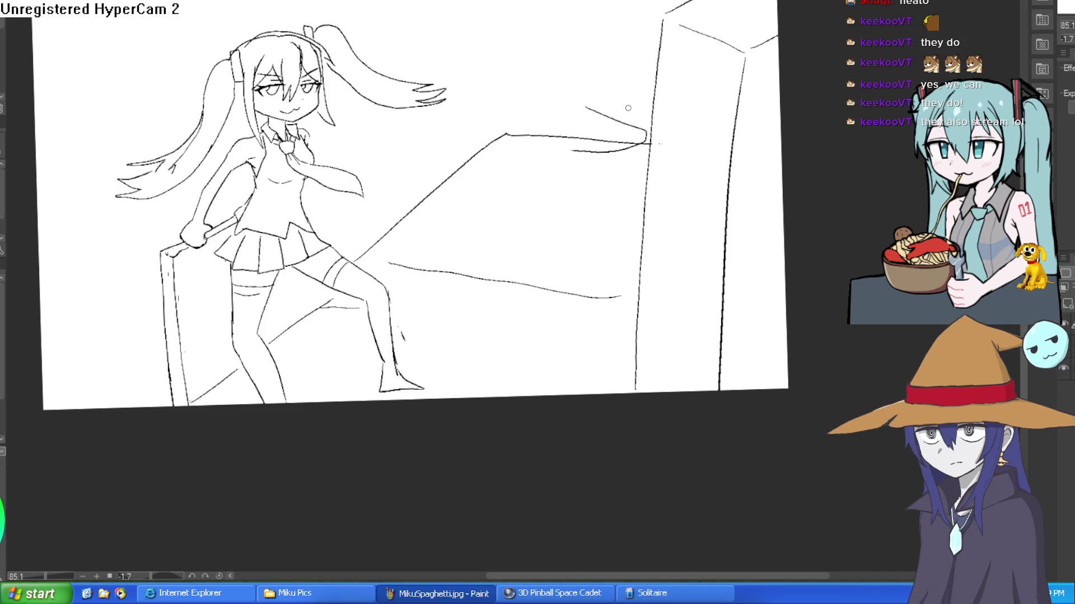
left_click_drag(603, 140, 544, 135)
key("ctrl+z")
key("ctrl+z")
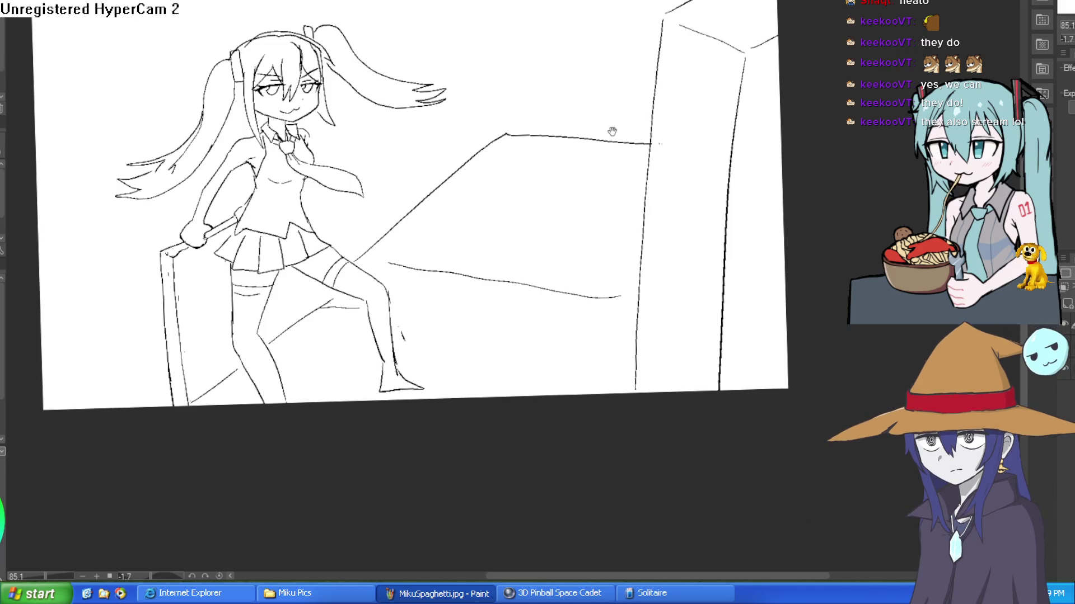
left_click_drag(614, 129, 532, 122)
scroll(535, 125, "up", 3)
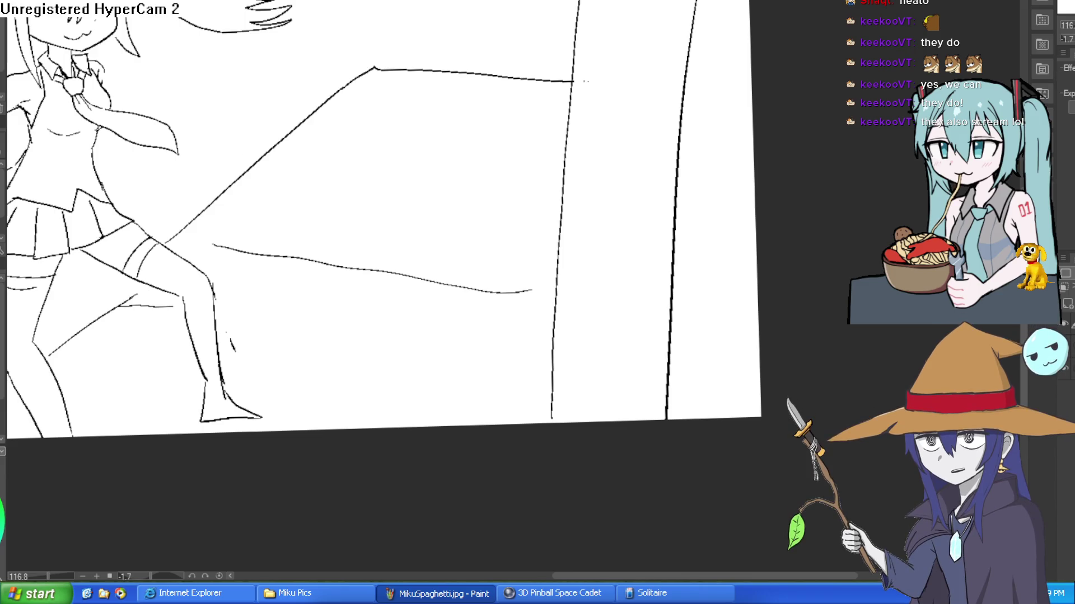
Draw the cat's dangling front leg ending in a foot, redoing the first attempt.
left_click_drag(664, 99, 617, 89)
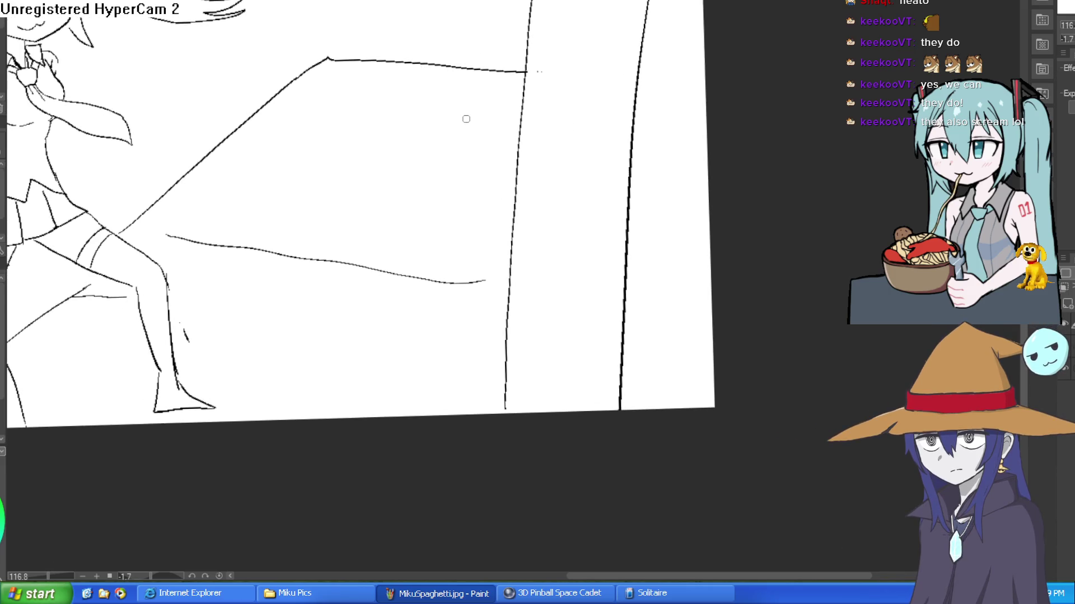
left_click_drag(442, 134, 439, 178)
mouse_move(449, 221)
left_mouse_down()
mouse_move(423, 216)
mouse_move(422, 157)
left_mouse_up()
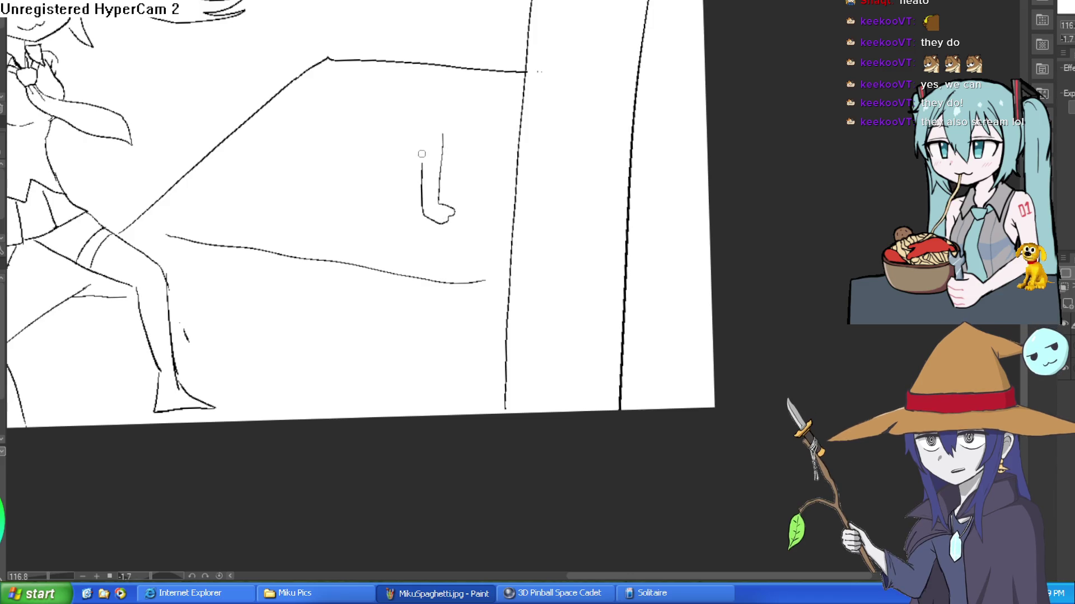
key("ctrl+z")
key("ctrl+z")
scroll(557, 187, "left", 3)
mouse_move(513, 161)
left_mouse_down()
mouse_move(510, 204)
mouse_move(527, 235)
mouse_move(513, 236)
left_mouse_up()
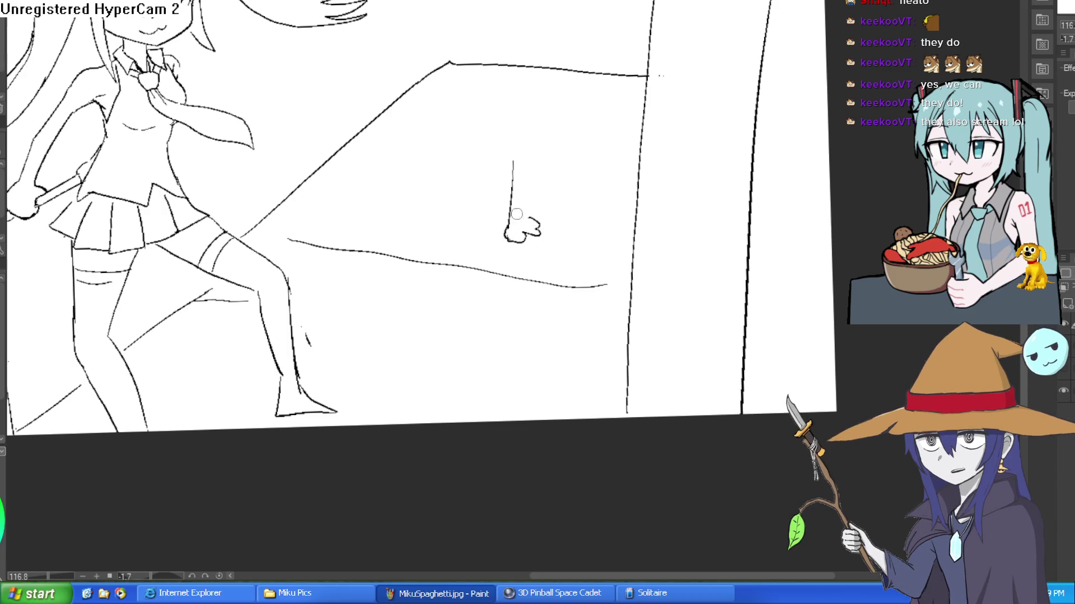
left_click_drag(625, 163, 609, 191)
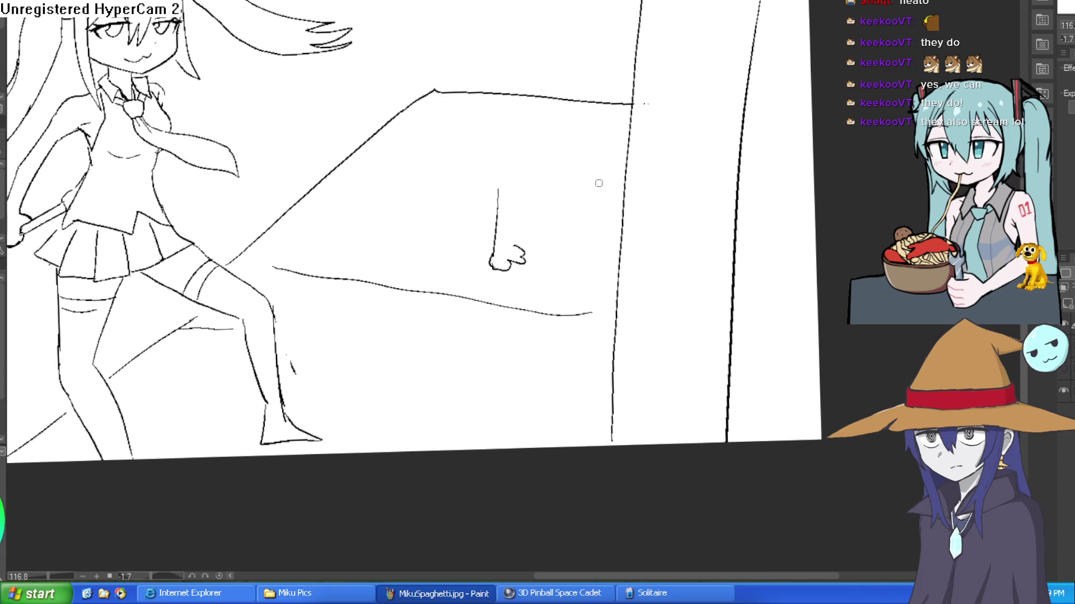
mouse_move(514, 246)
left_mouse_down()
mouse_move(539, 172)
mouse_move(532, 146)
left_mouse_up()
Draw the cat's two pointed ears.
mouse_move(508, 82)
left_mouse_down()
mouse_move(469, 56)
mouse_move(466, 106)
left_mouse_up()
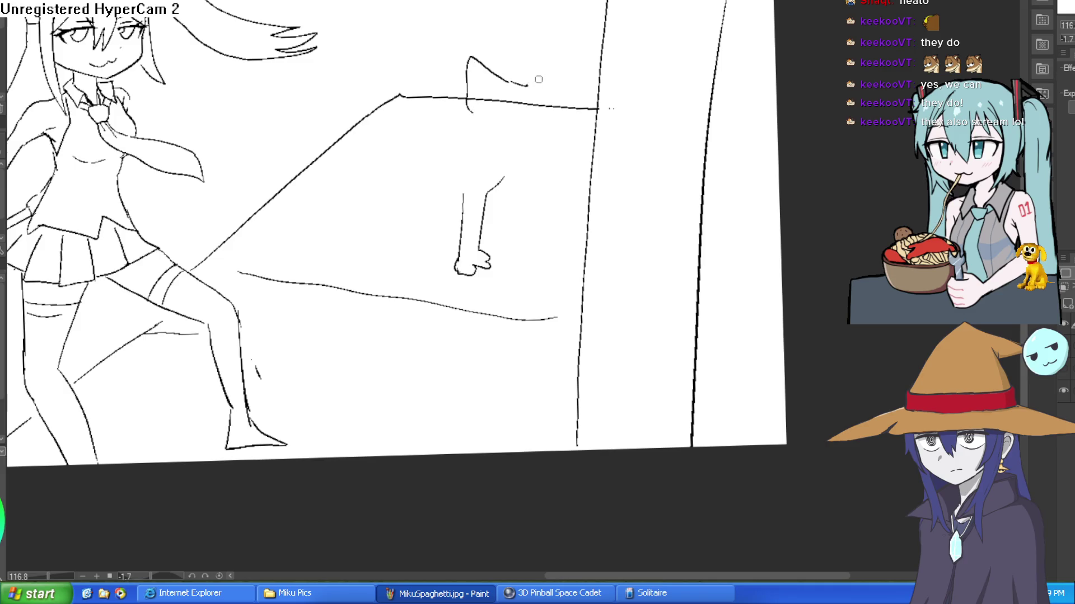
mouse_move(542, 85)
left_mouse_down()
mouse_move(592, 66)
mouse_move(580, 103)
mouse_move(599, 135)
mouse_move(561, 163)
mouse_move(480, 156)
mouse_move(516, 185)
left_mouse_up()
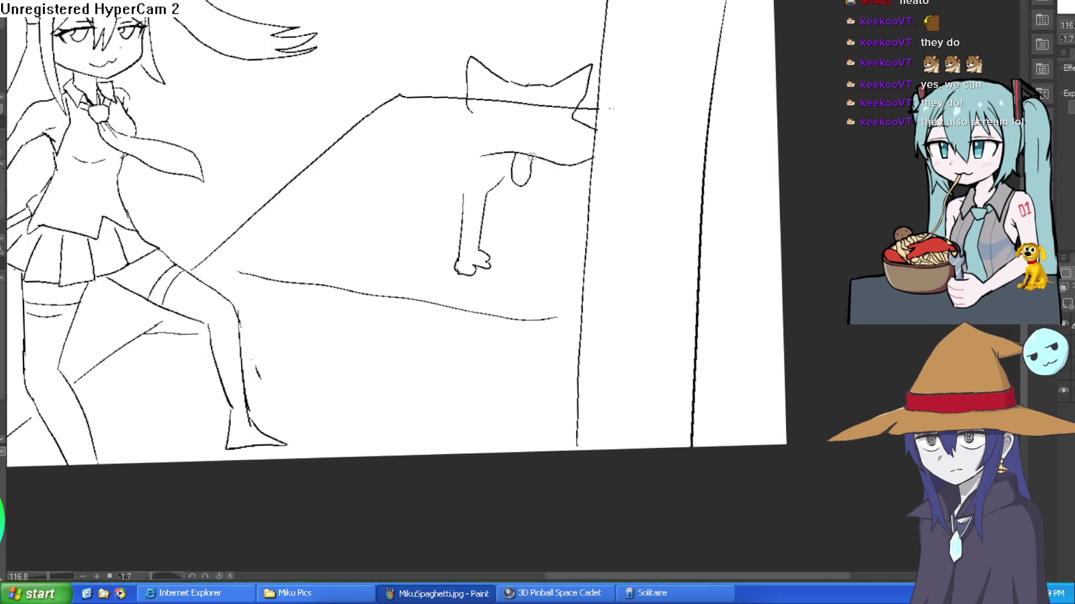
scroll(554, 105, "up", 3)
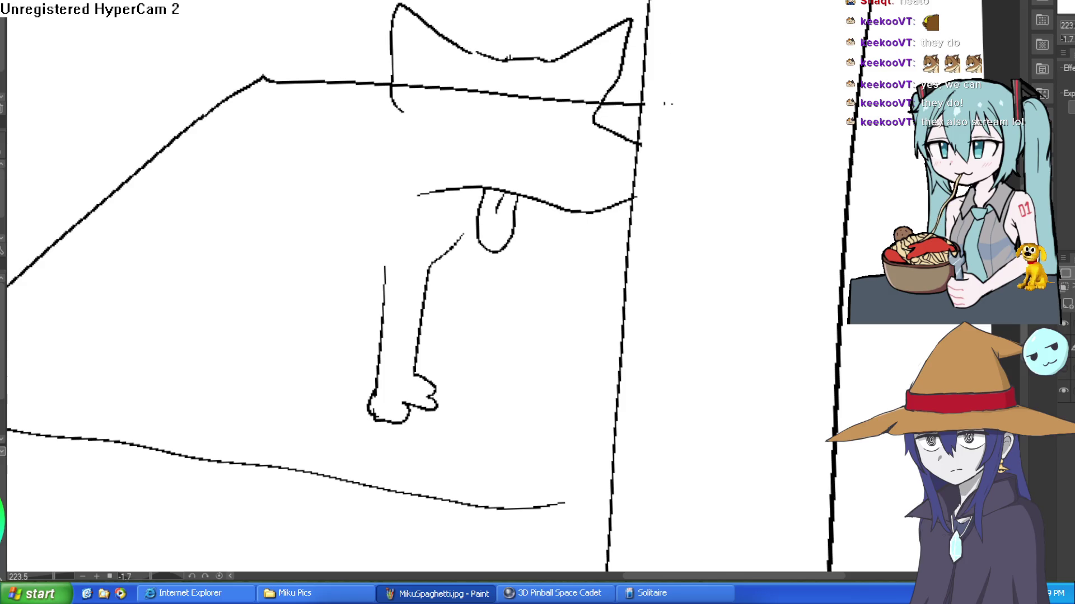
Erase the line crossing the cat's head, then draw the jaw, mouth line and second paw-ended leg.
left_click_drag(598, 103, 414, 85)
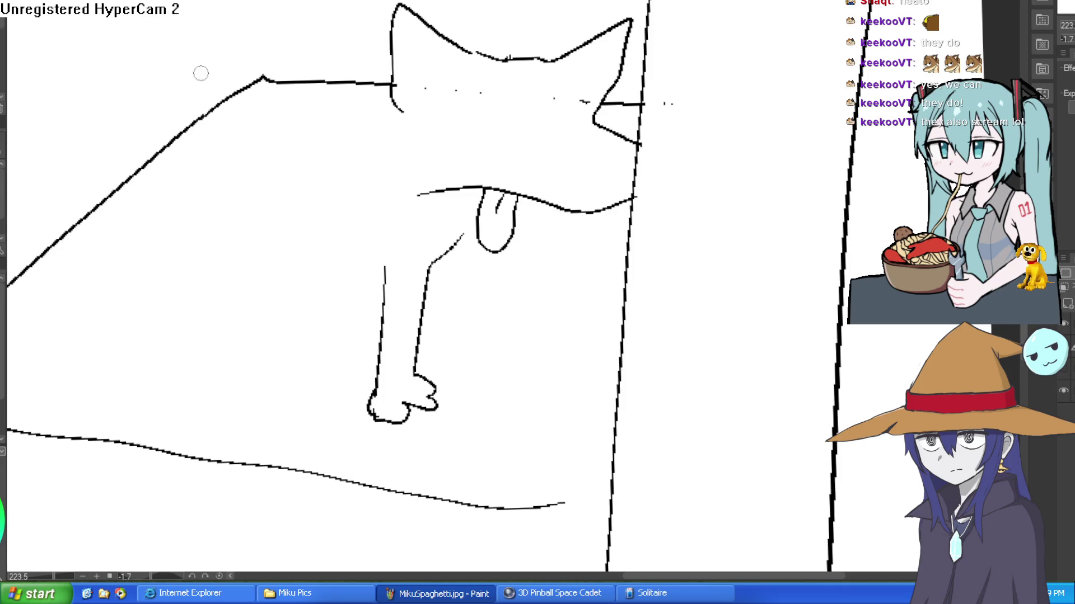
left_click_drag(595, 250, 572, 216)
left_click_drag(441, 201, 453, 196)
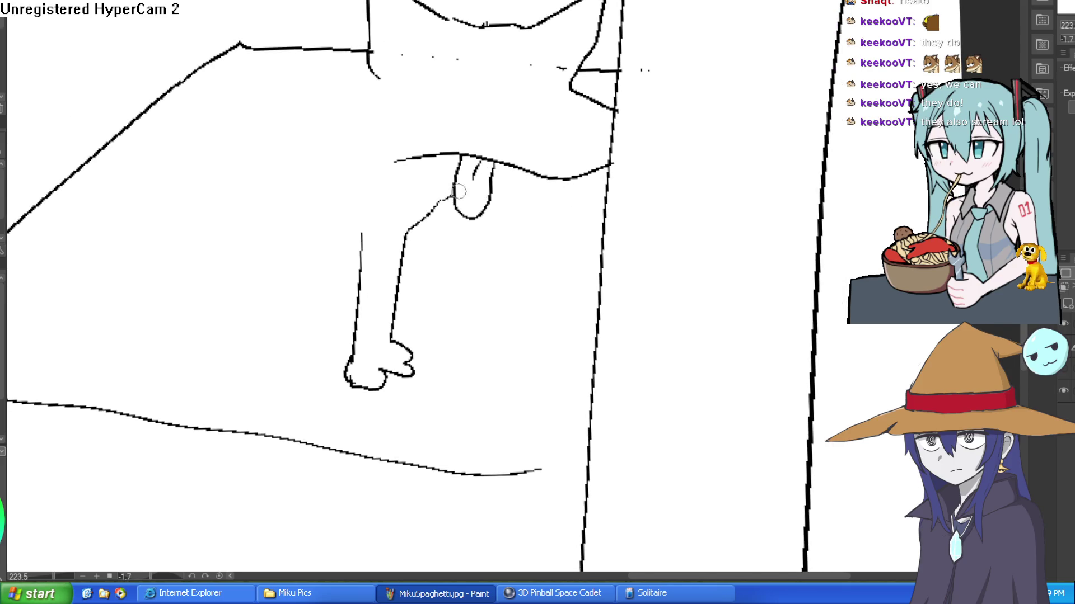
left_click_drag(520, 175, 496, 186)
left_click_drag(392, 176, 383, 138)
mouse_move(498, 192)
left_mouse_down()
mouse_move(496, 330)
mouse_move(511, 344)
mouse_move(489, 360)
mouse_move(457, 324)
mouse_move(463, 221)
left_mouse_up()
left_click_drag(560, 167, 563, 200)
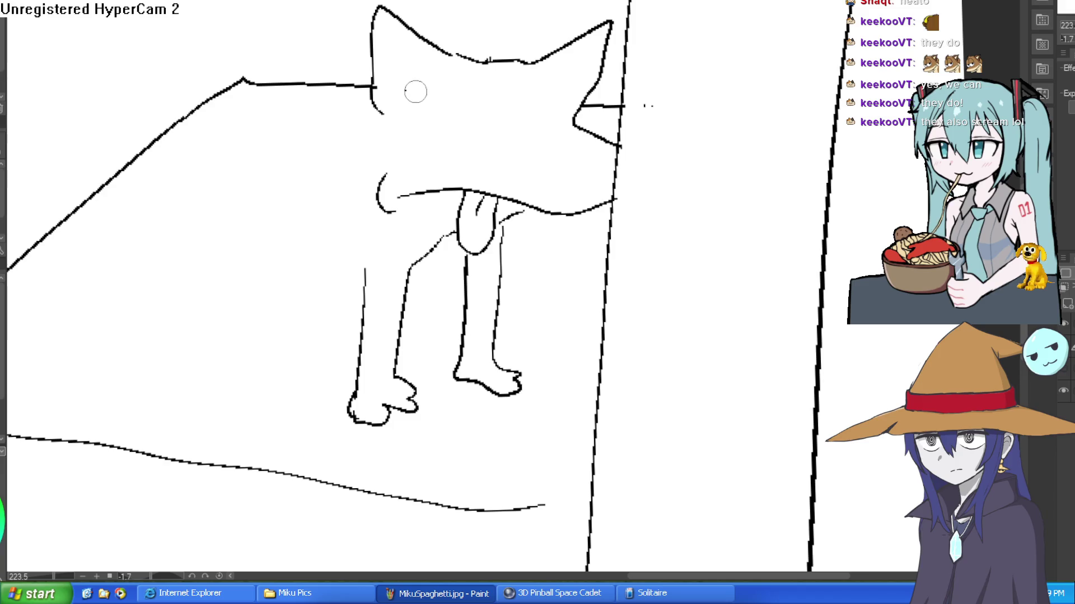
left_click_drag(607, 139, 506, 110)
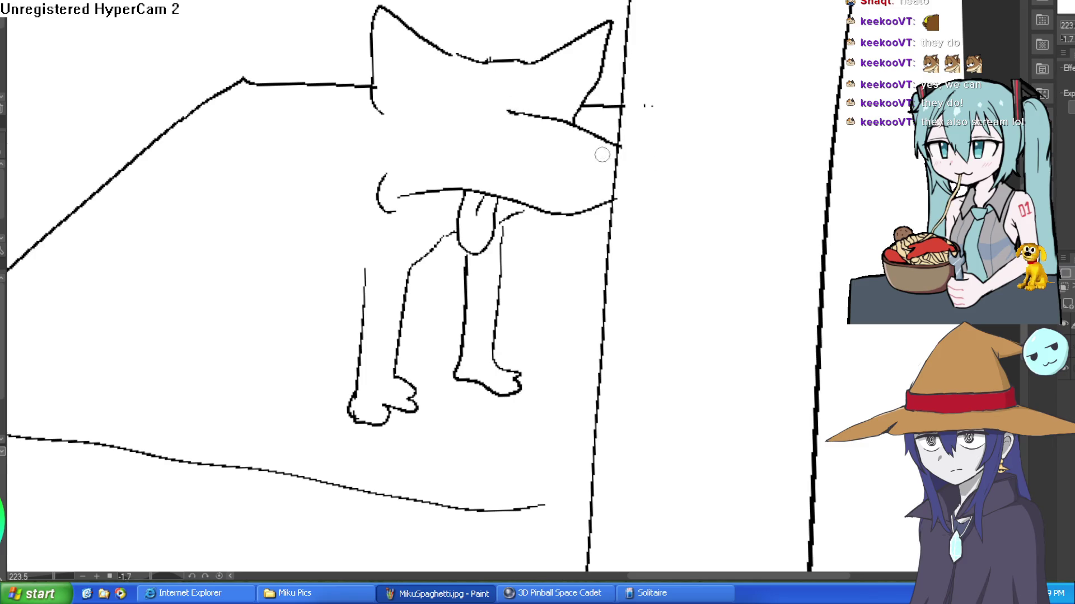
Draw the cat's two eyes with darkened pupils.
mouse_move(450, 96)
left_mouse_down()
mouse_move(408, 85)
mouse_move(422, 103)
mouse_move(460, 102)
mouse_move(438, 98)
left_mouse_up()
key("ctrl+z")
mouse_move(541, 98)
left_mouse_down()
mouse_move(510, 112)
mouse_move(587, 104)
left_mouse_up()
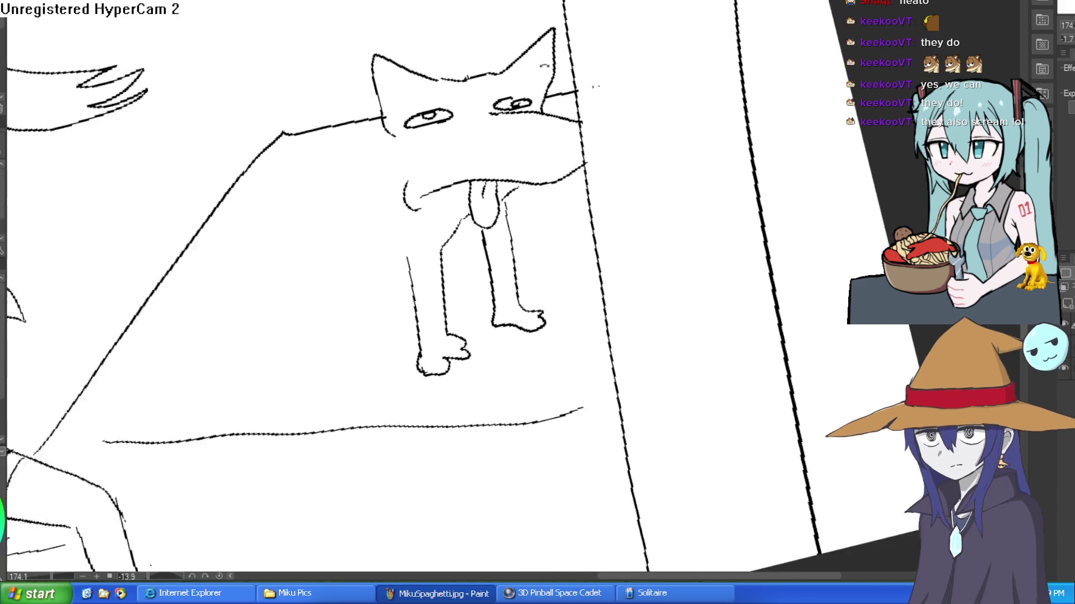
scroll(540, 84, "up", 3)
left_click_drag(504, 103, 511, 103)
scroll(549, 139, "down", 4)
left_click_drag(549, 139, 614, 112)
scroll(679, 180, "up", 2)
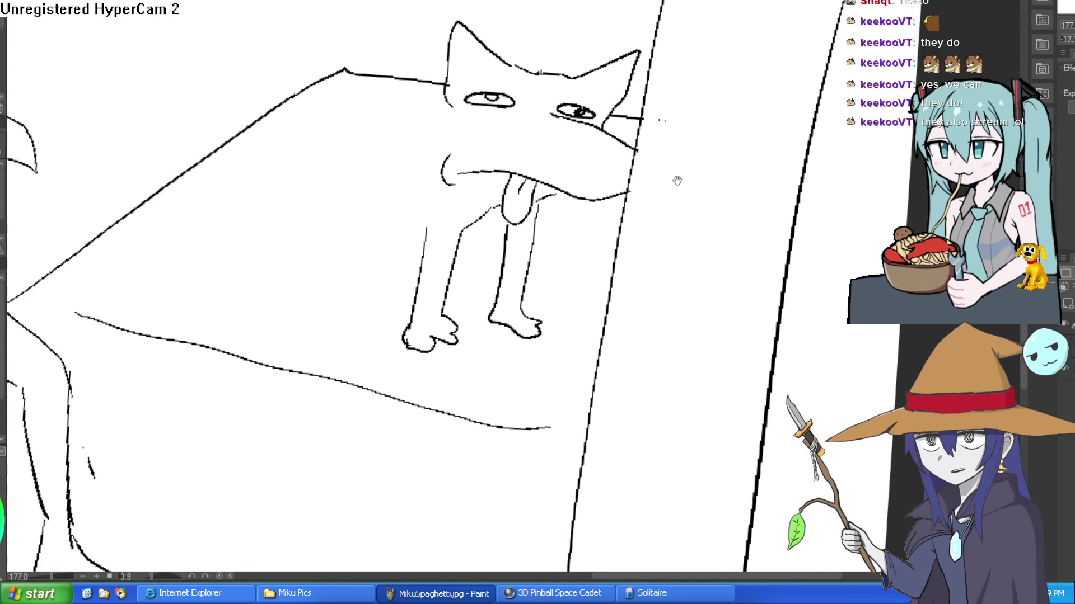
Outline the long snout and erase the background lines running through it.
left_click_drag(636, 146, 627, 193)
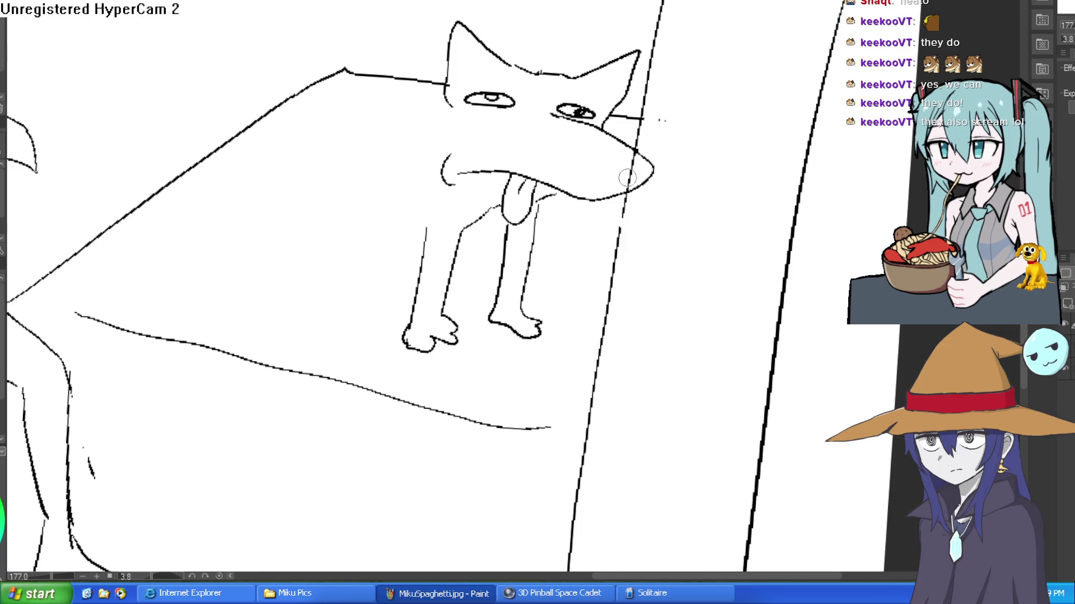
mouse_move(638, 145)
left_mouse_down()
mouse_move(644, 100)
mouse_move(581, 413)
left_mouse_up()
left_click_drag(616, 367, 639, 182)
left_click_drag(597, 322, 592, 366)
scroll(696, 269, "down", 5)
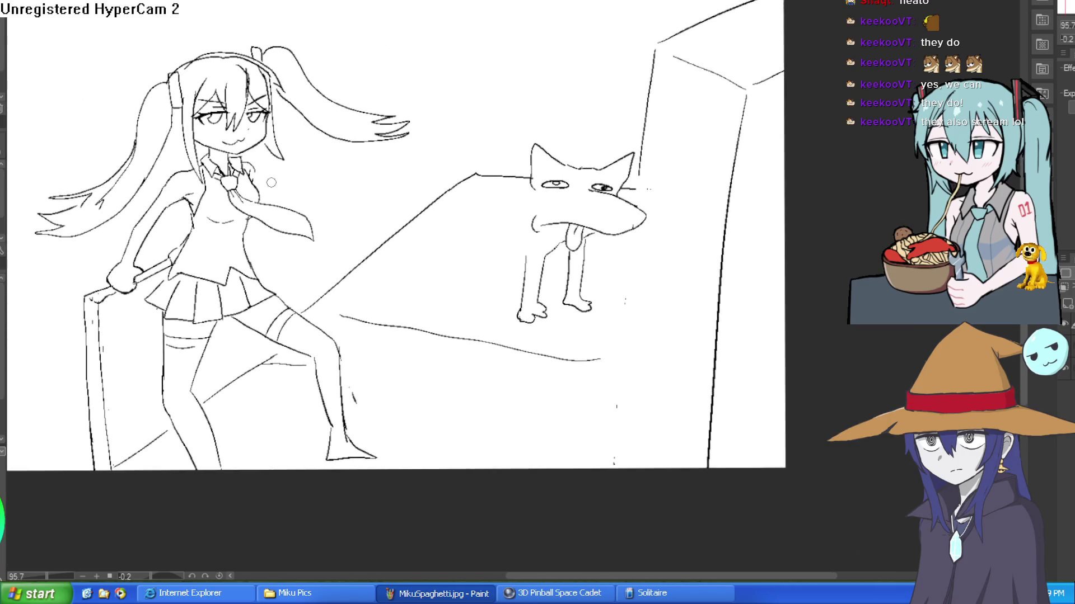
Ink the dog's nose, inner ear edge, and shaggy fur along its cheek, neck and chest.
scroll(625, 208, "up", 8)
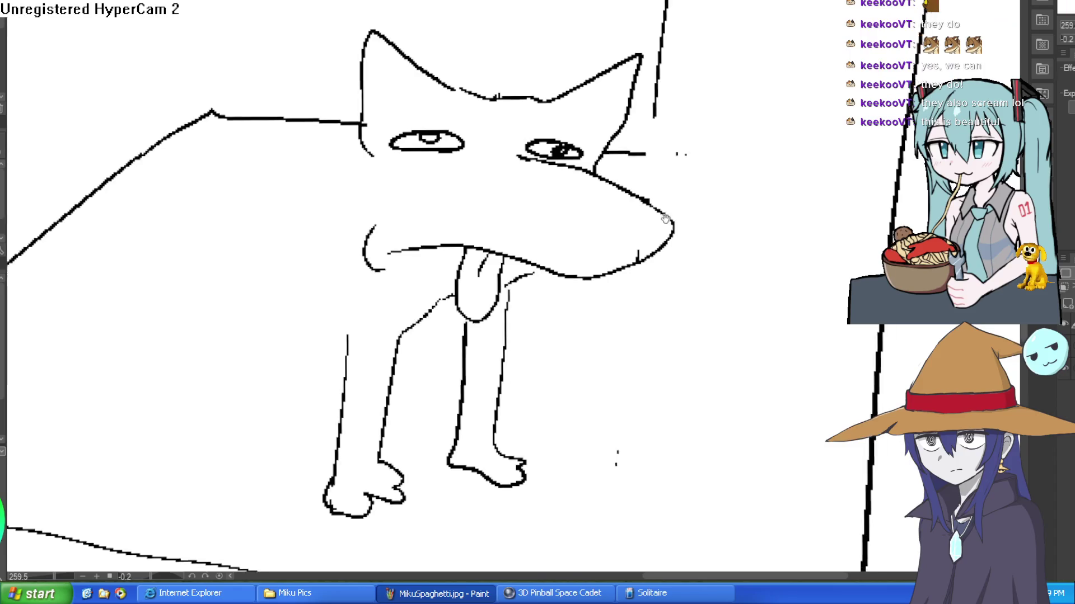
mouse_move(581, 201)
left_mouse_down()
mouse_move(596, 232)
mouse_move(621, 196)
mouse_move(582, 199)
mouse_move(607, 208)
left_mouse_up()
scroll(607, 209, "down", 3)
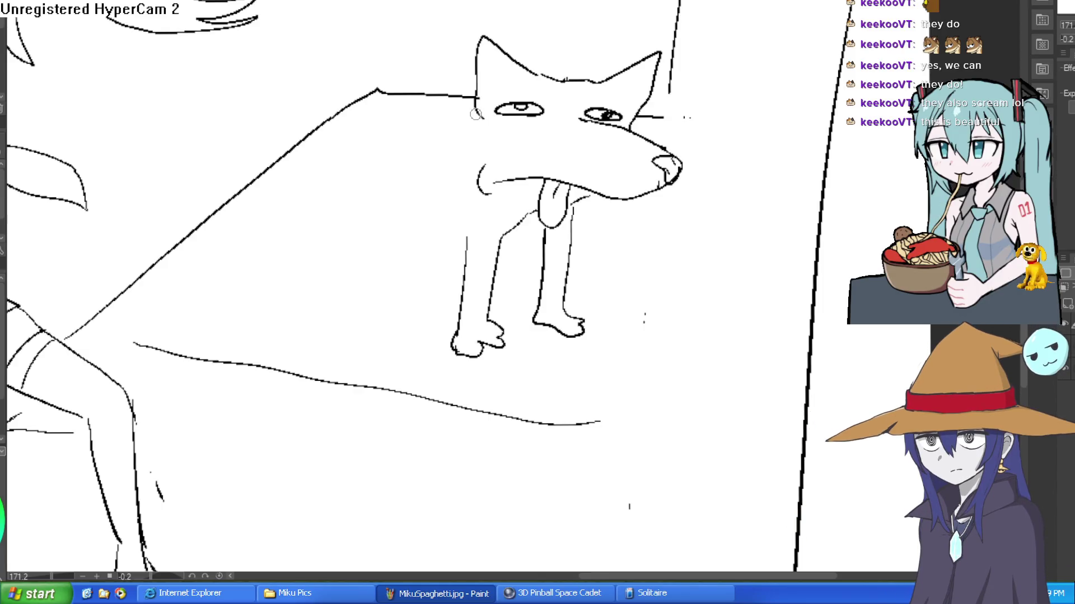
mouse_move(620, 79)
left_mouse_down()
mouse_move(599, 67)
mouse_move(553, 77)
mouse_move(626, 93)
mouse_move(613, 103)
left_mouse_up()
left_click_drag(460, 88, 512, 72)
mouse_move(446, 106)
left_mouse_down()
mouse_move(408, 168)
mouse_move(408, 193)
left_mouse_up()
left_click_drag(560, 199, 476, 250)
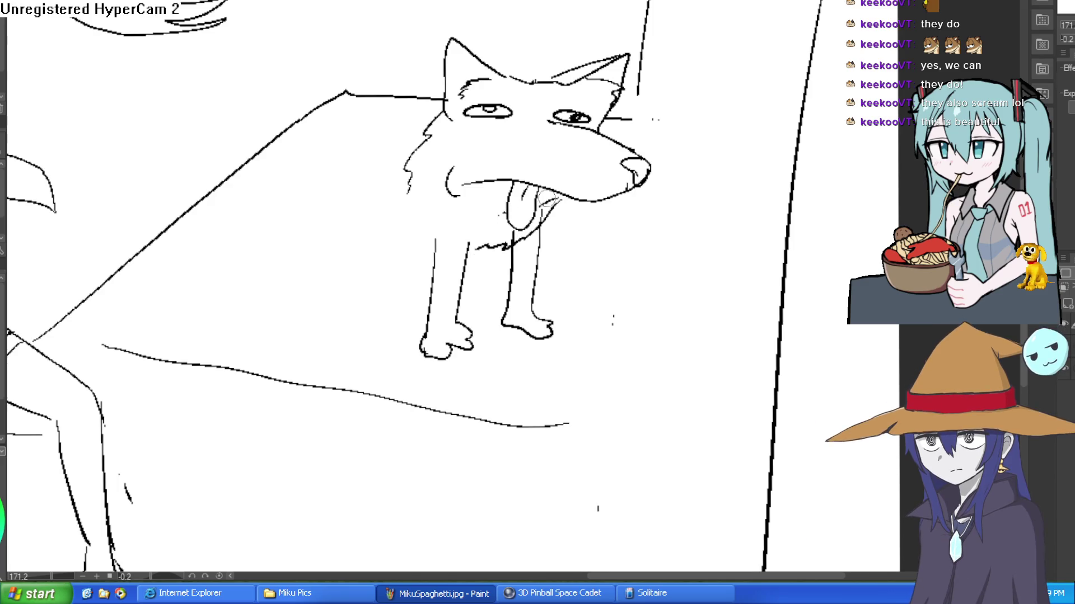
Zoom out, reframe the dog, and draw the scruffy line of its back along the ledge.
key("ctrl+minus")
key("ctrl+minus")
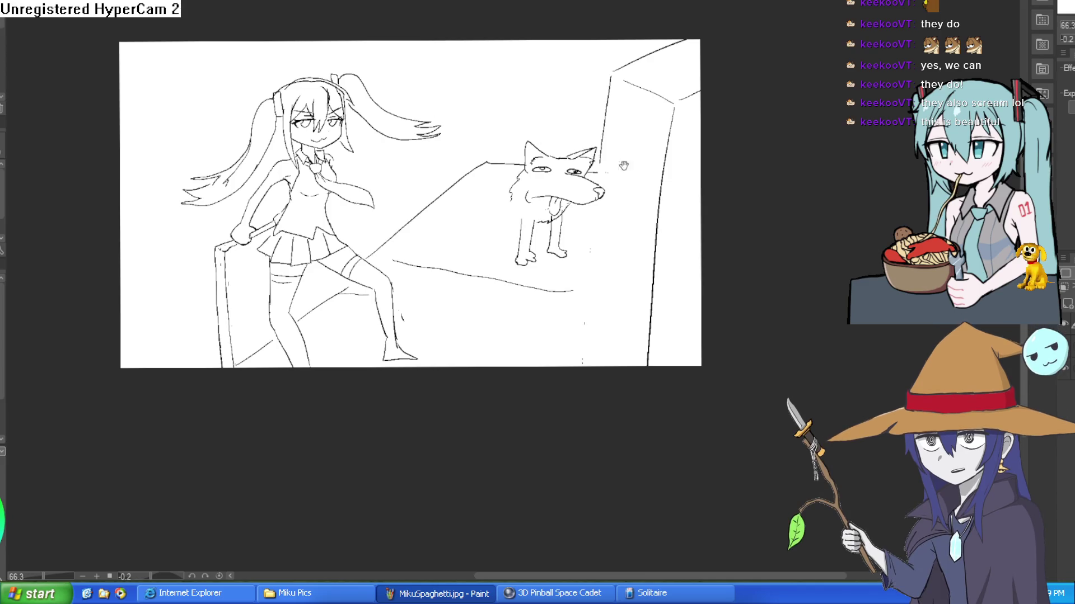
left_click_drag(619, 164, 659, 133)
scroll(659, 133, "up", 3)
left_click_drag(544, 152, 402, 145)
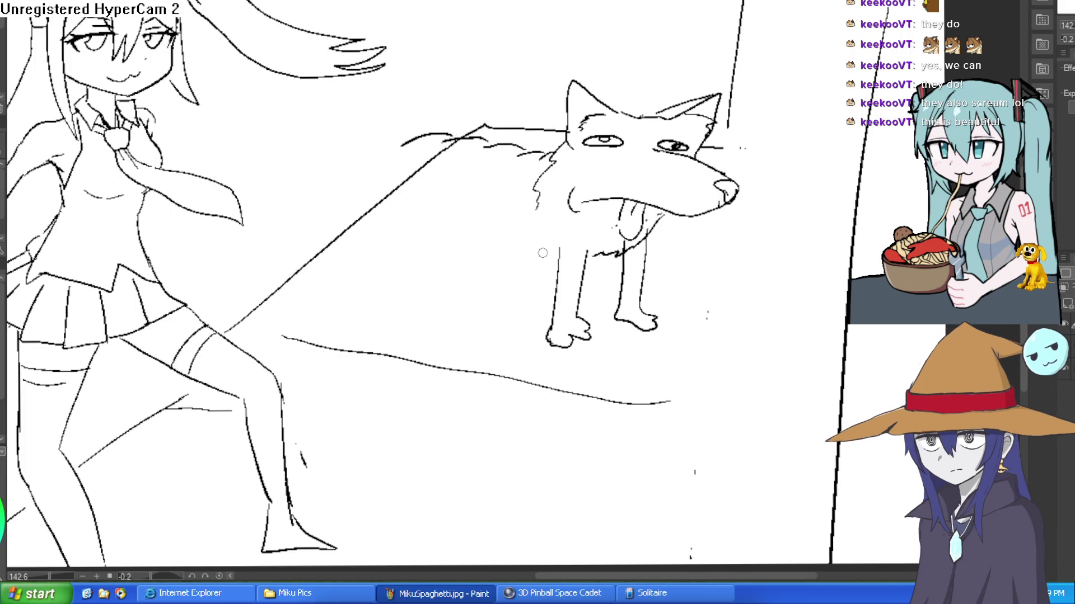
Draw and refine the dog's hind leg contour, then ink its front leg.
mouse_move(462, 221)
left_mouse_down()
mouse_move(415, 339)
mouse_move(389, 302)
mouse_move(398, 224)
mouse_move(434, 159)
left_mouse_up()
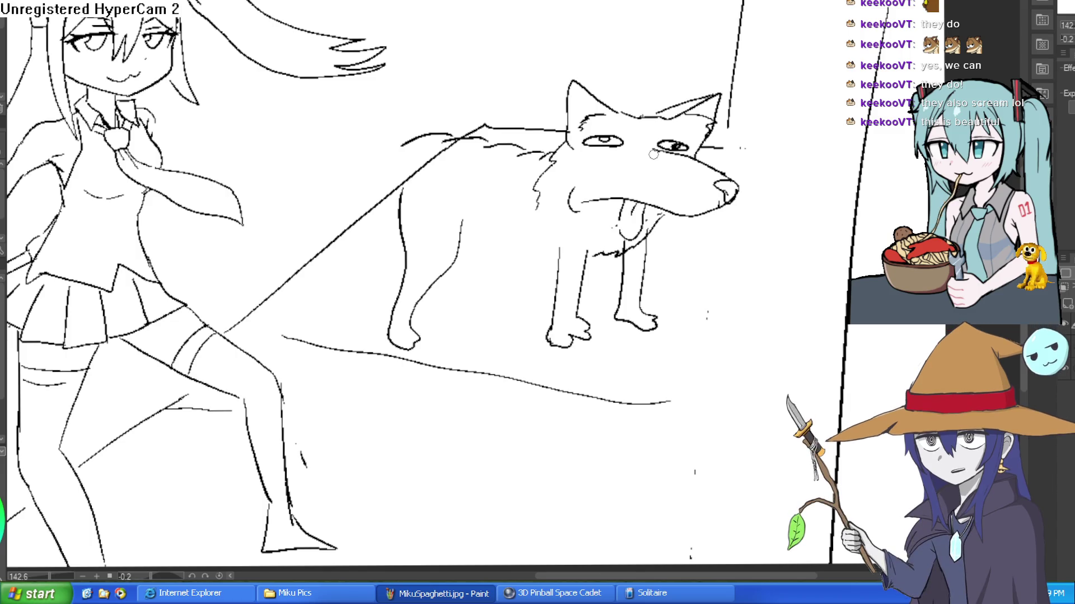
left_click(469, 221)
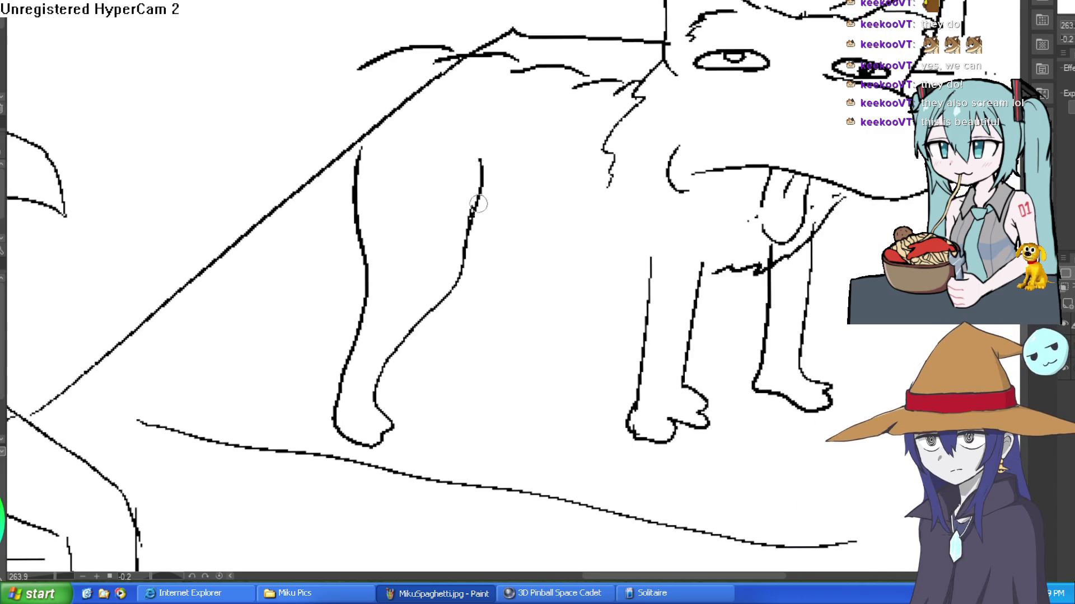
left_click_drag(470, 242, 486, 178)
left_click_drag(485, 133, 487, 178)
left_click_drag(474, 228, 497, 185)
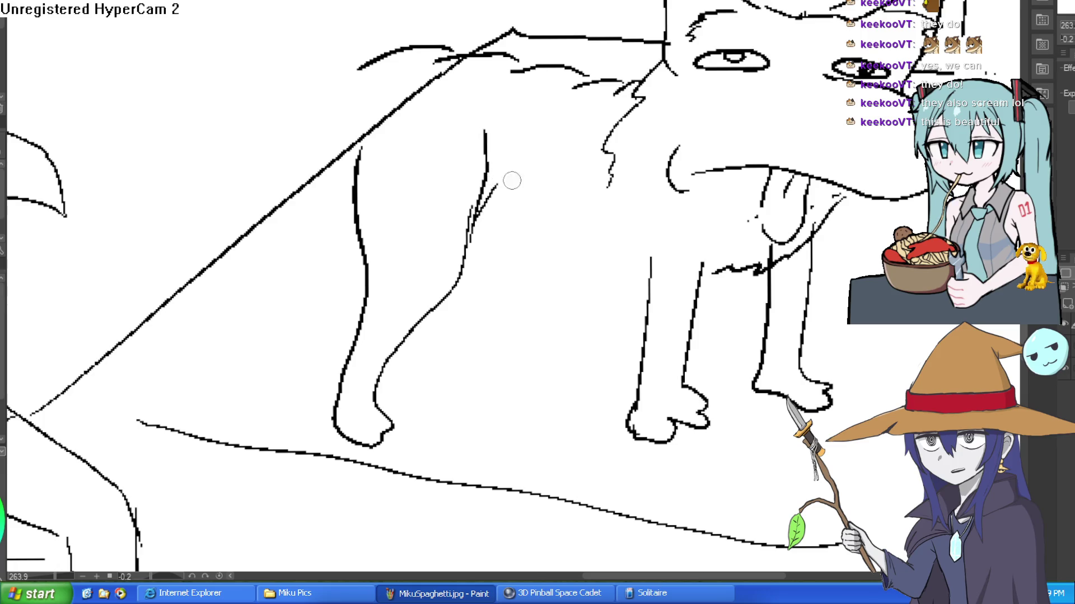
mouse_move(657, 282)
left_mouse_down()
mouse_move(643, 252)
mouse_move(616, 280)
mouse_move(528, 269)
mouse_move(468, 242)
left_mouse_up()
scroll(556, 209, "down", 5)
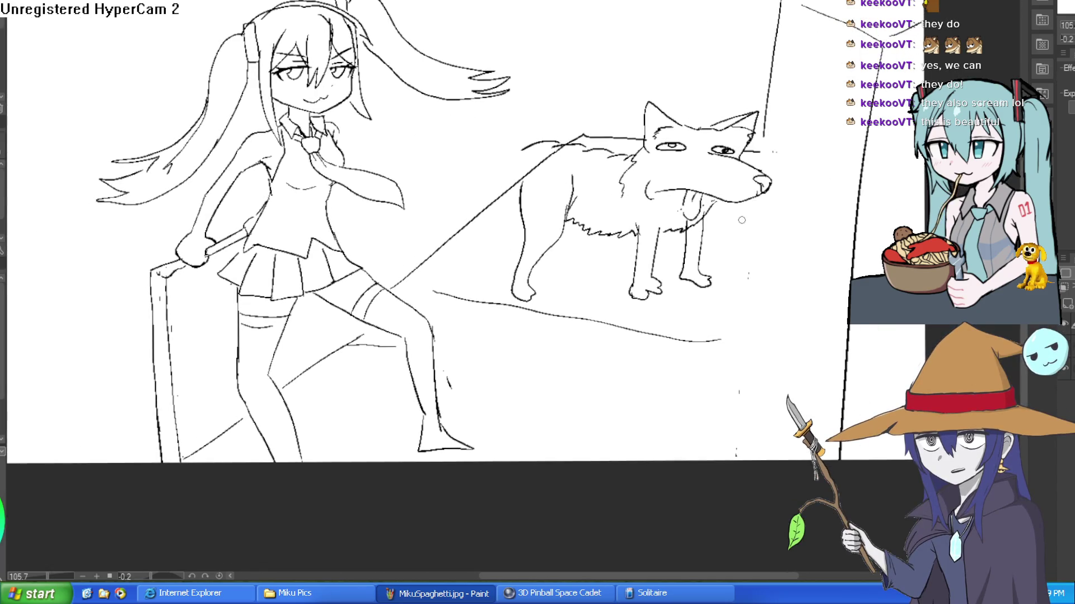
scroll(576, 253, "up", 4)
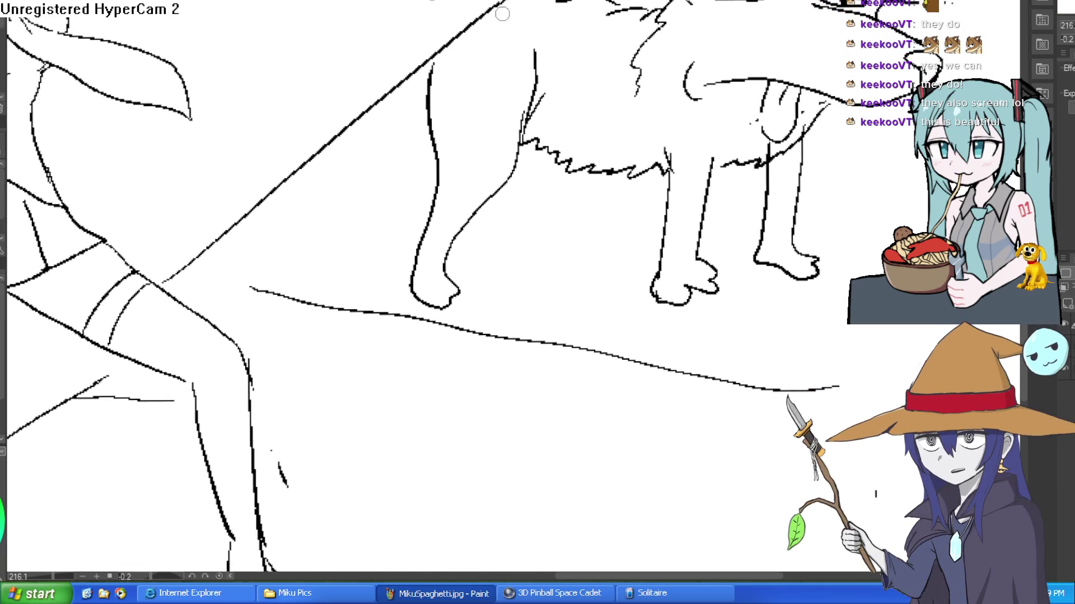
Erase the top of the long diagonal line to shorten it and draw the dog's fluffy back outline.
left_click_drag(507, 4, 503, 5)
mouse_move(470, 28)
left_mouse_down()
mouse_move(480, 24)
mouse_move(350, 119)
mouse_move(331, 105)
left_mouse_up()
left_click_drag(500, 24, 515, 49)
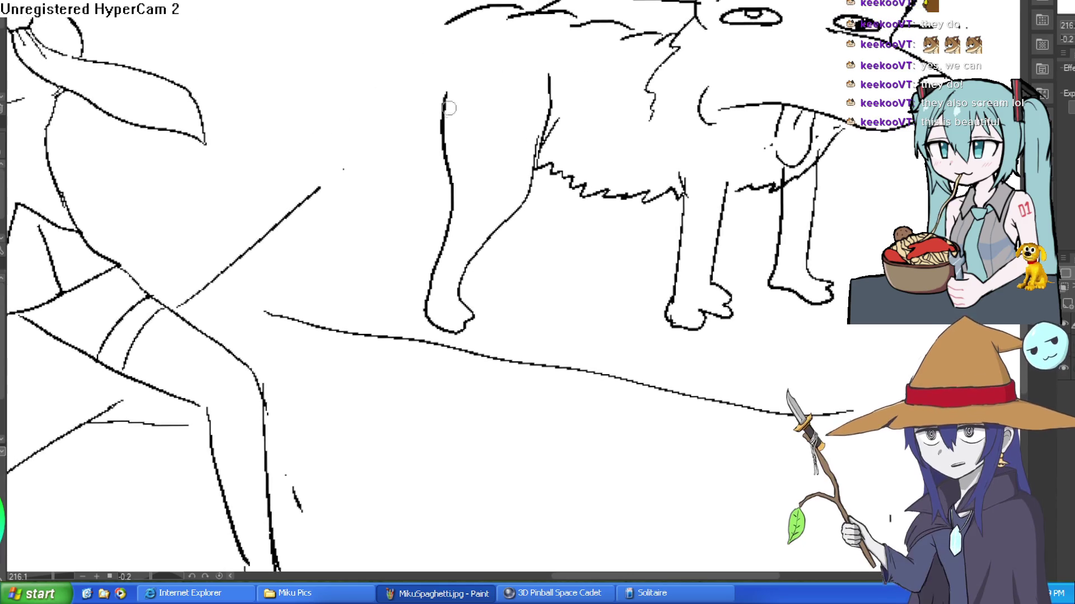
mouse_move(461, 11)
left_mouse_down()
mouse_move(397, 64)
mouse_move(344, 174)
mouse_move(377, 277)
mouse_move(411, 263)
mouse_move(431, 221)
left_mouse_up()
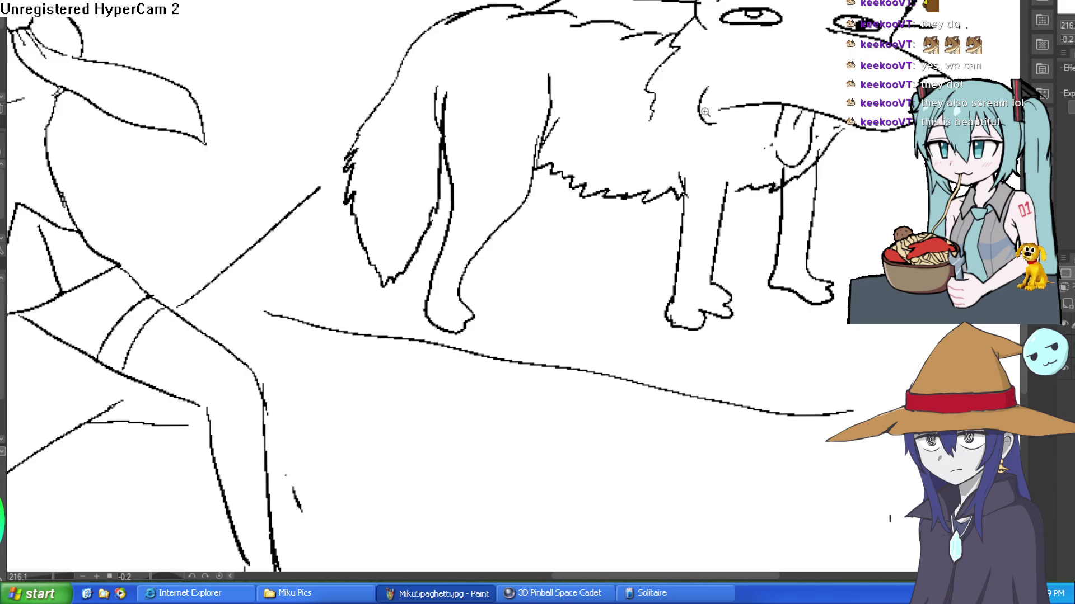
scroll(593, 140, "down", 3)
scroll(602, 180, "up", 3)
Add the dog's bushy tail and rear leg.
mouse_move(578, 165)
left_mouse_down()
mouse_move(592, 250)
mouse_move(616, 242)
mouse_move(611, 167)
left_mouse_up()
scroll(754, 229, "down", 3)
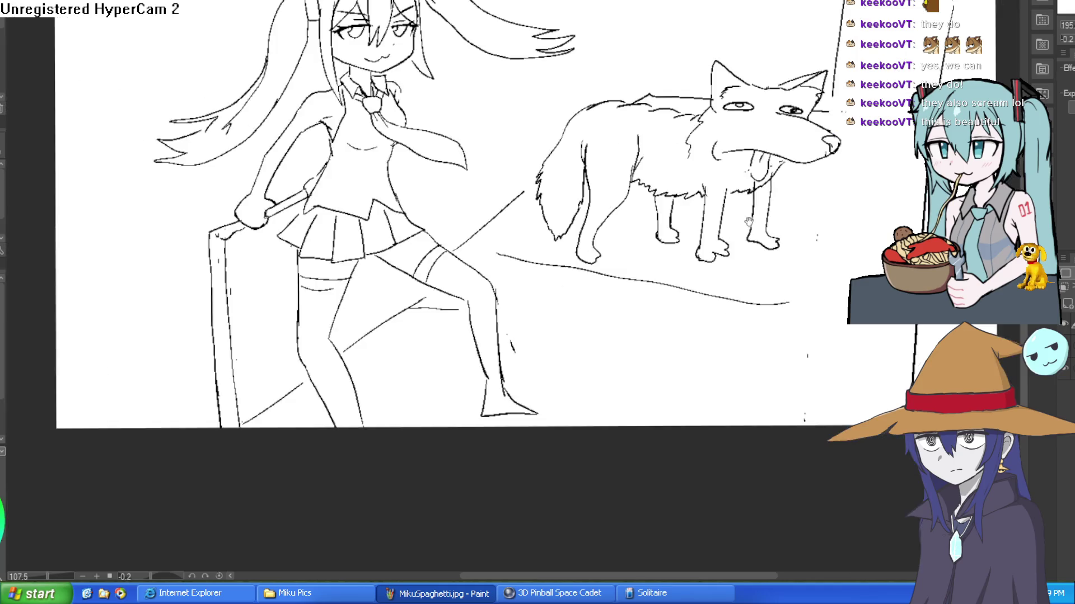
scroll(636, 202, "up", 5)
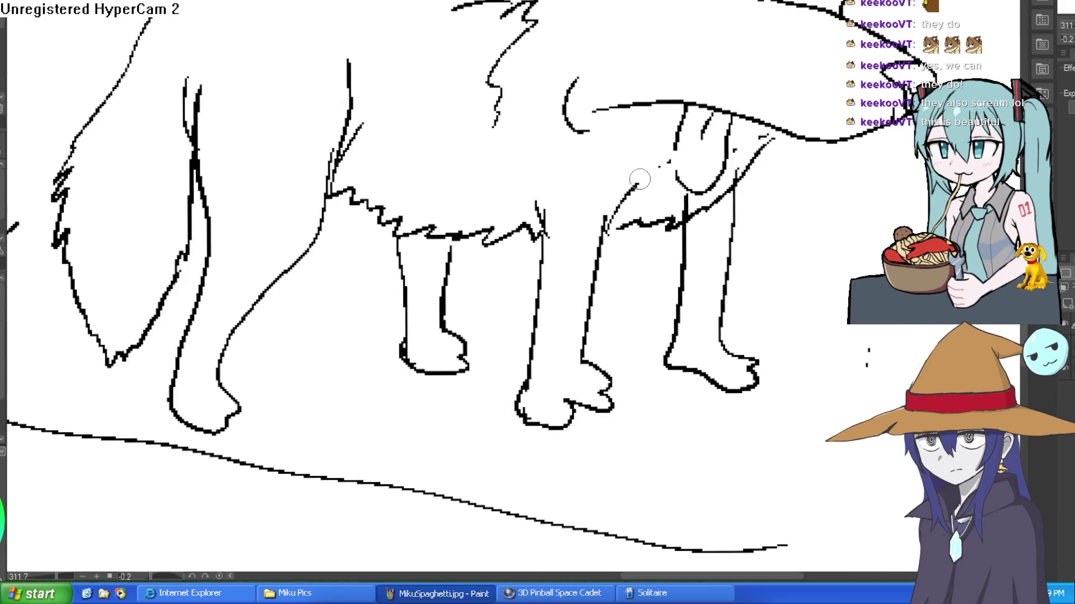
left_click_drag(636, 147, 728, 64)
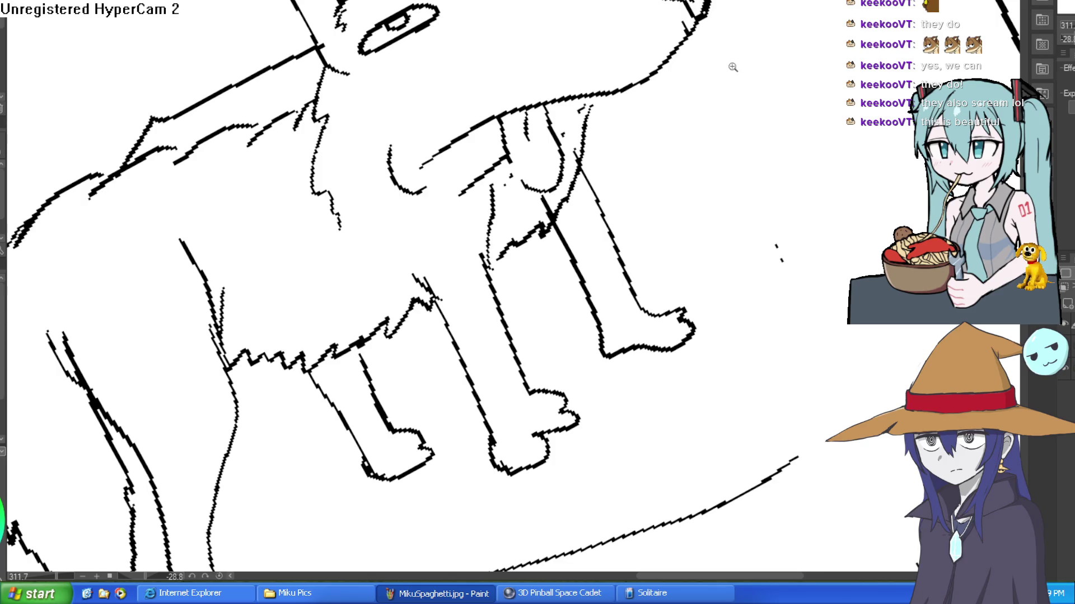
scroll(733, 66, "down", 4)
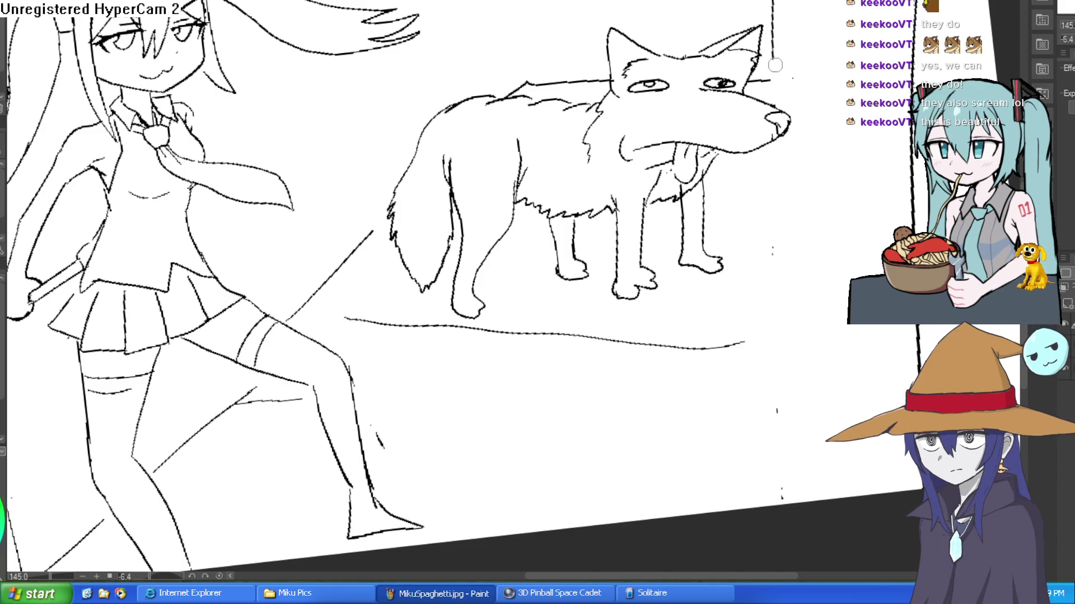
scroll(773, 73, "down", 4)
scroll(727, 174, "down", 1)
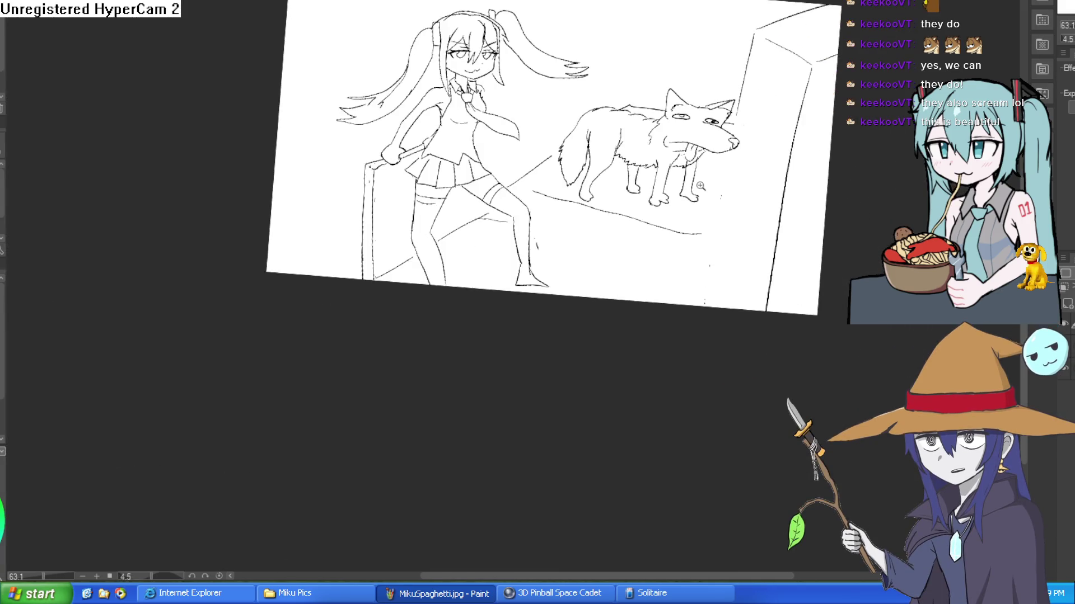
left_click_drag(734, 181, 718, 161)
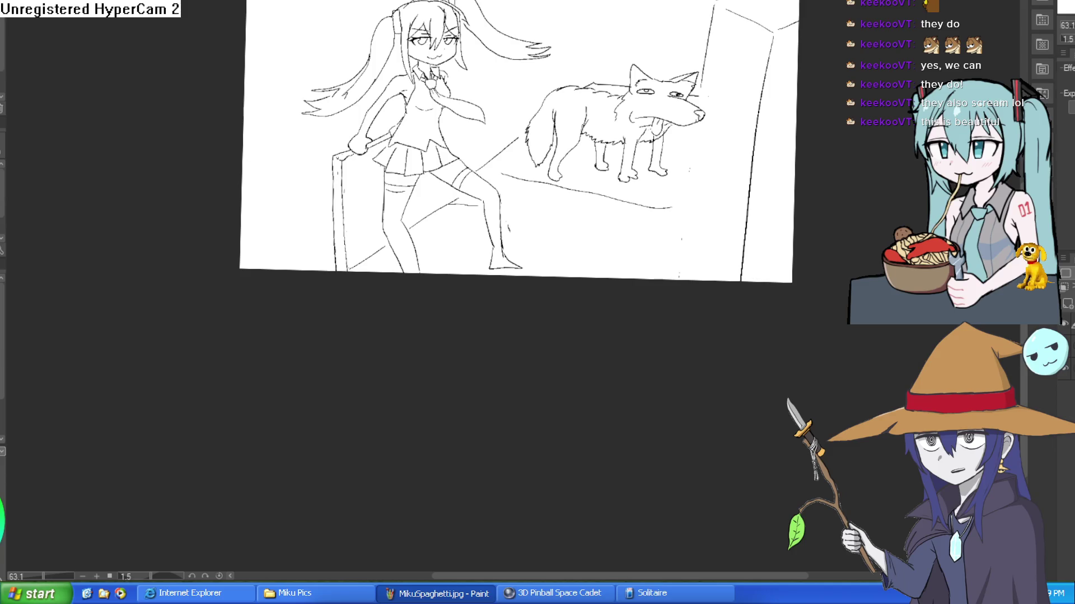
scroll(703, 161, "up", 5)
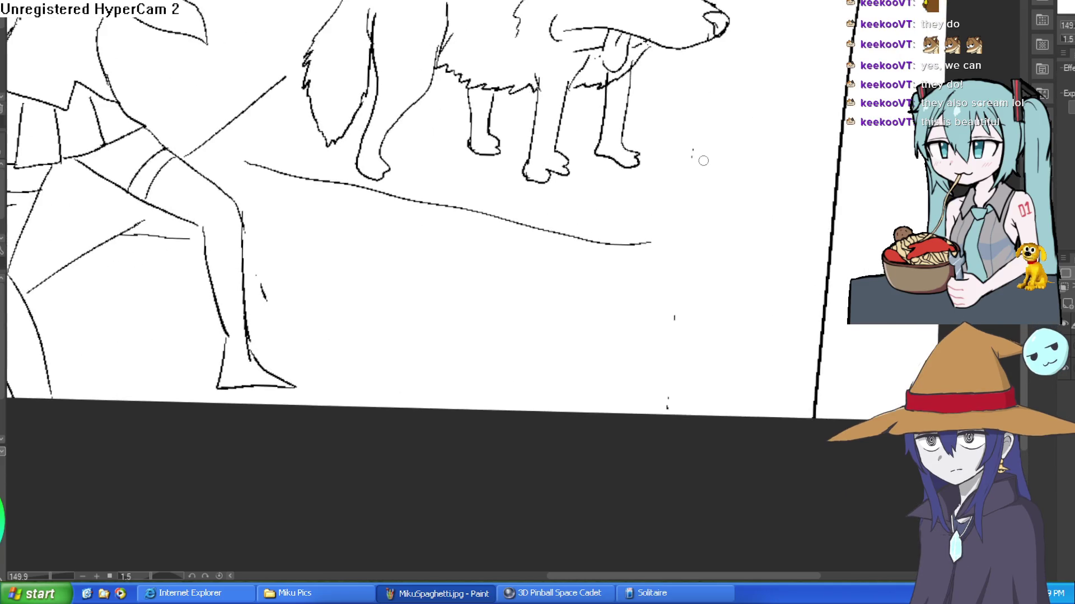
scroll(687, 213, "down", 3)
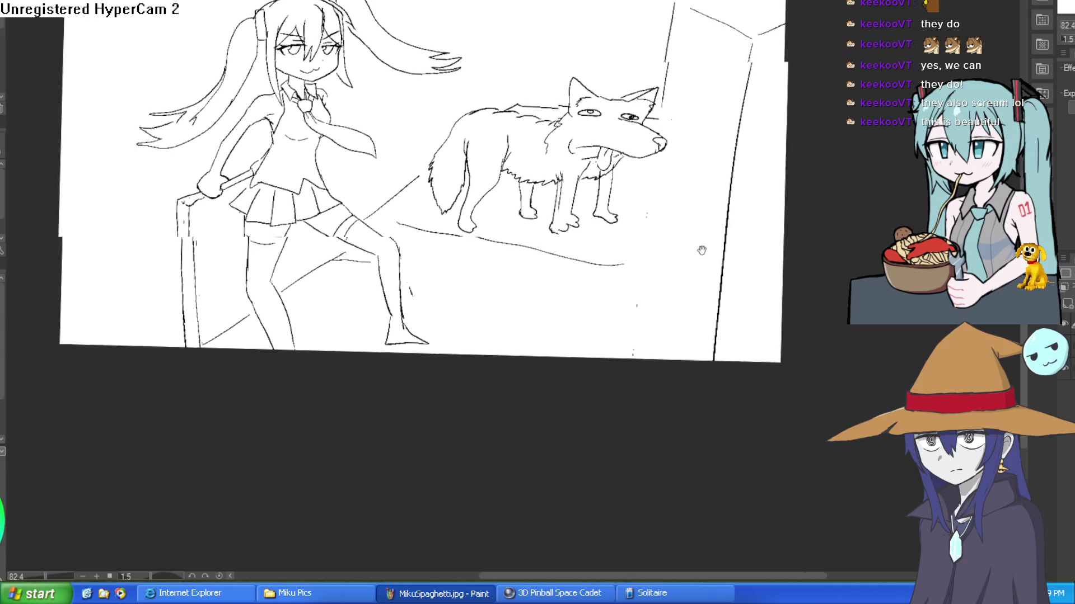
Draw a long vertical door-edge line and sketch a flat shape under the dog's muzzle.
left_click_drag(654, 16, 624, 372)
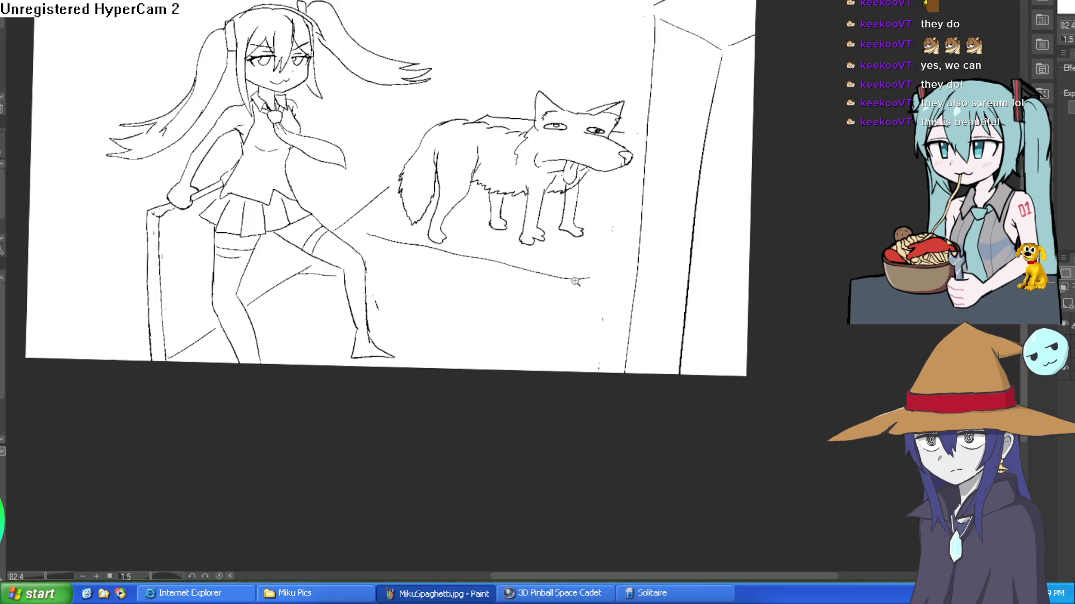
left_click_drag(575, 280, 660, 287)
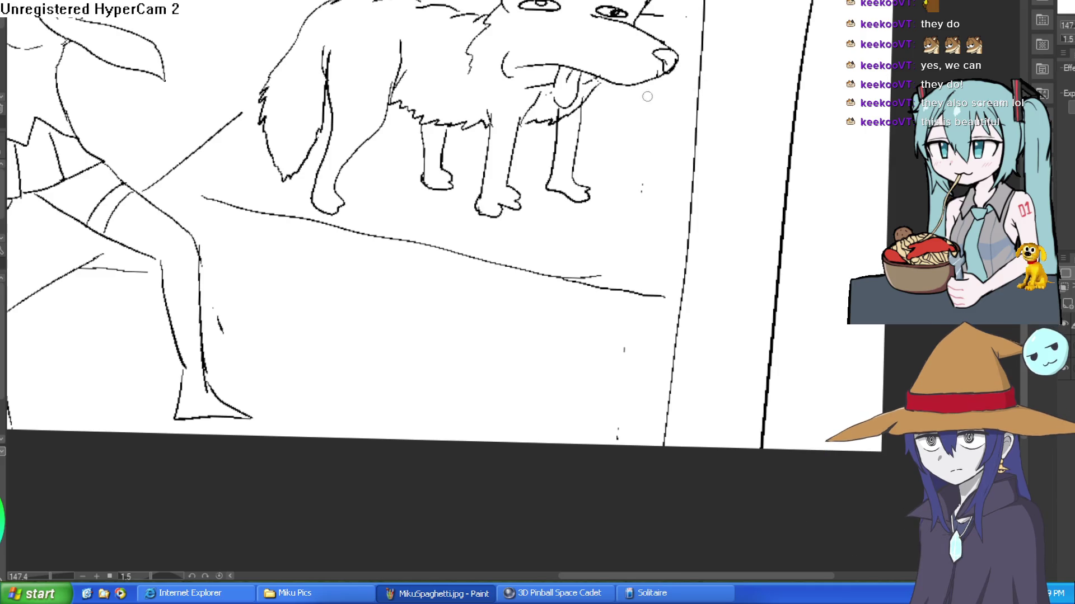
left_click_drag(672, 89, 581, 118)
left_click_drag(668, 72, 652, 118)
mouse_move(590, 143)
left_mouse_down()
mouse_move(621, 207)
mouse_move(595, 250)
mouse_move(500, 225)
mouse_move(521, 133)
left_mouse_up()
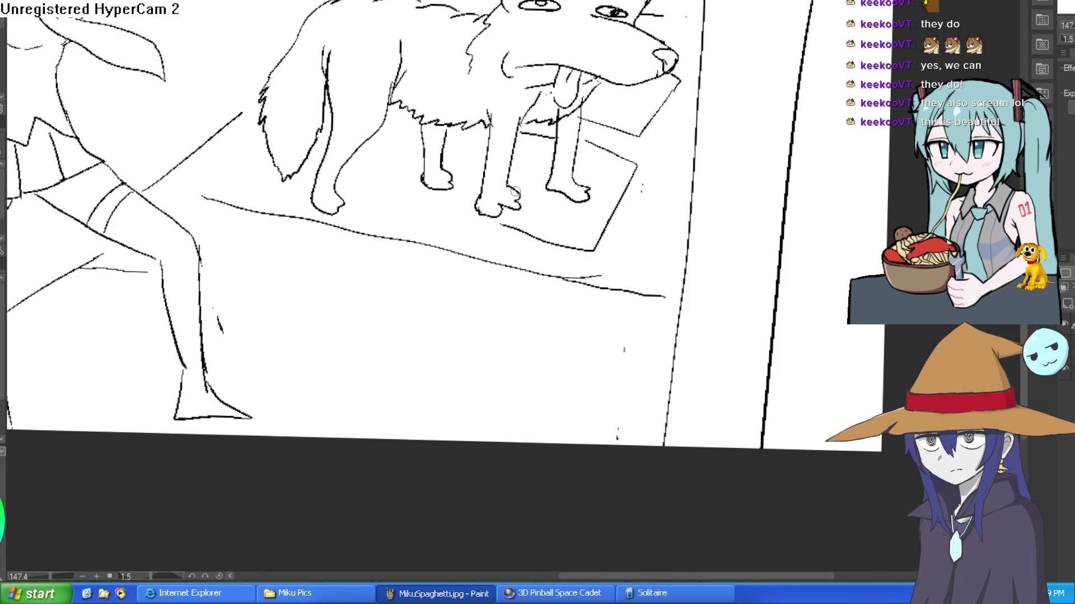
key("ctrl+z")
key("ctrl+z")
key("ctrl+z")
mouse_move(674, 119)
left_mouse_down()
mouse_move(653, 177)
mouse_move(577, 152)
left_mouse_up()
left_click_drag(671, 129, 646, 85)
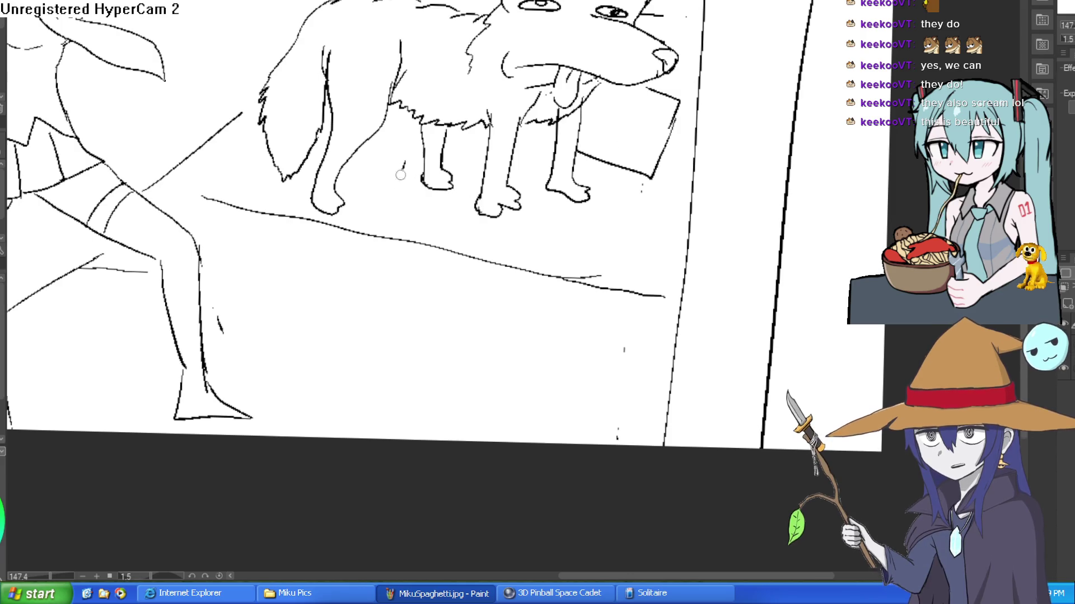
mouse_move(546, 211)
left_mouse_down()
mouse_move(524, 229)
mouse_move(361, 204)
mouse_move(406, 167)
mouse_move(476, 159)
left_mouse_up()
left_click_drag(545, 208, 522, 187)
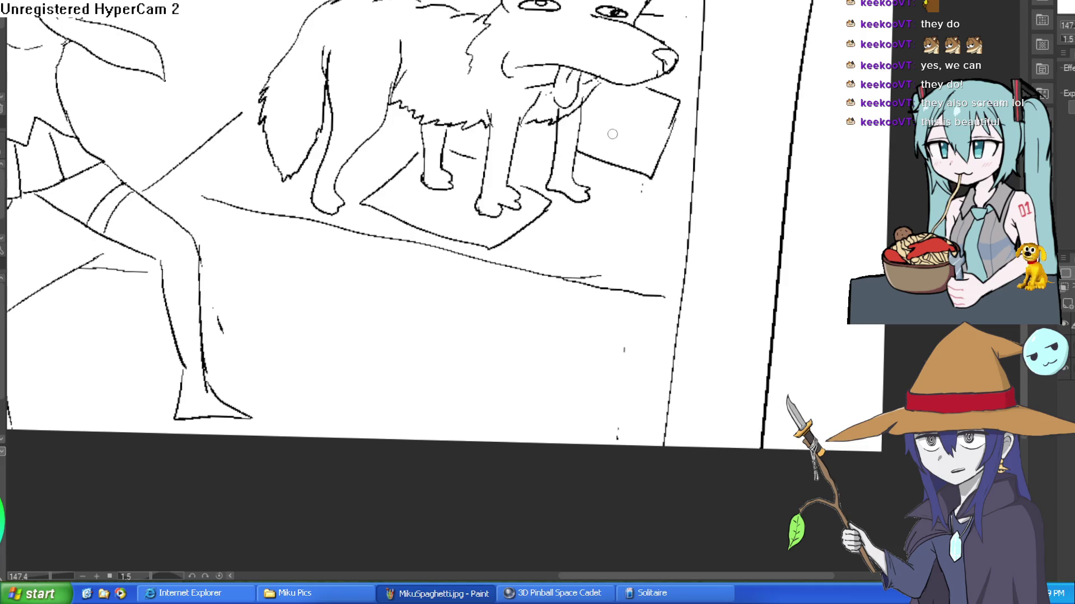
scroll(476, 164, "left", 2)
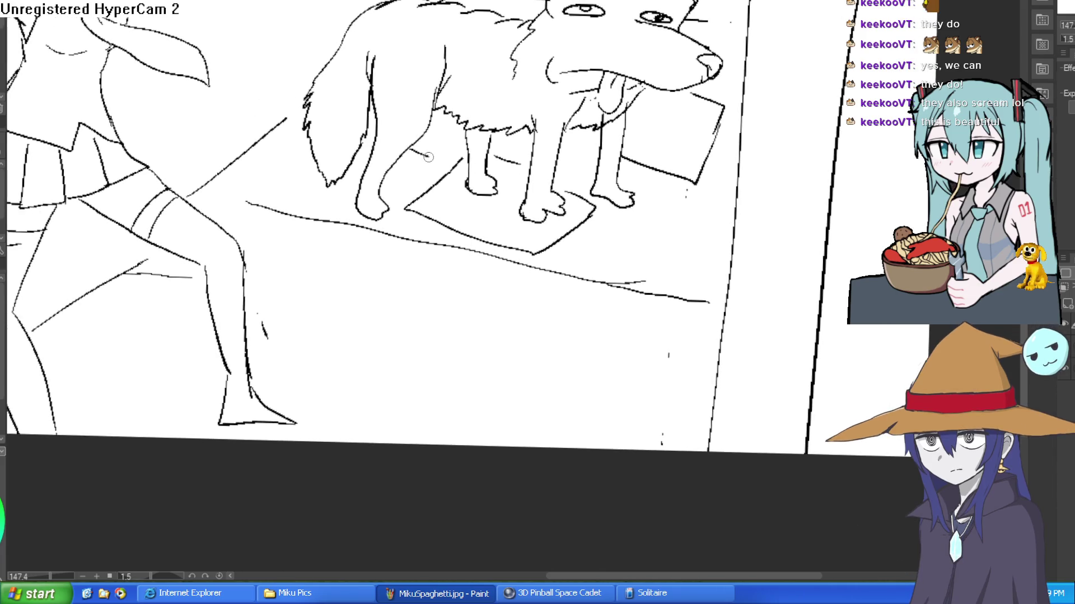
left_click_drag(452, 130, 407, 150)
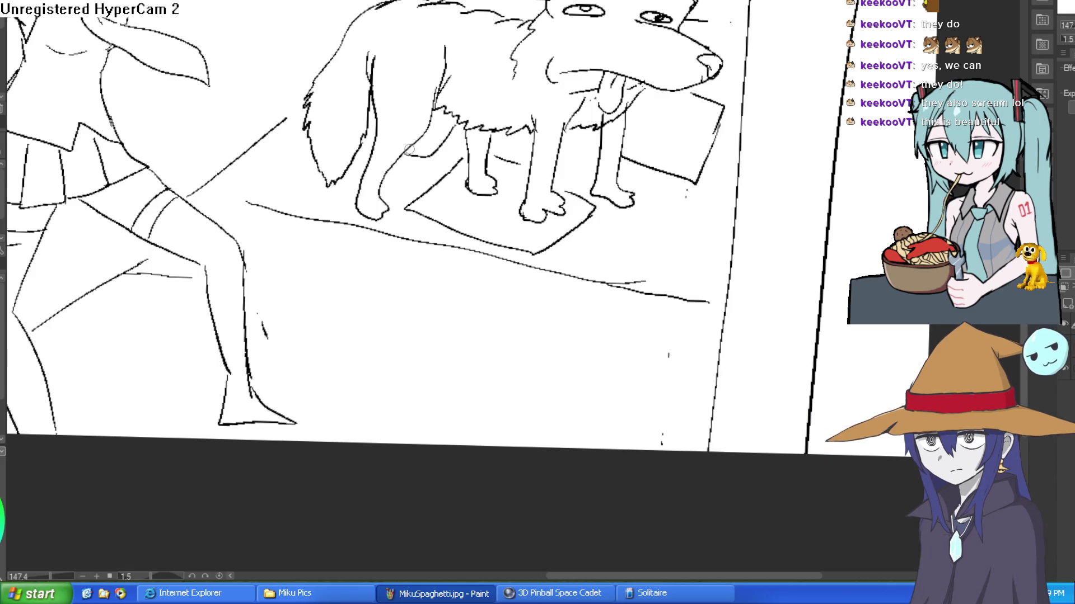
scroll(662, 173, "up", 1)
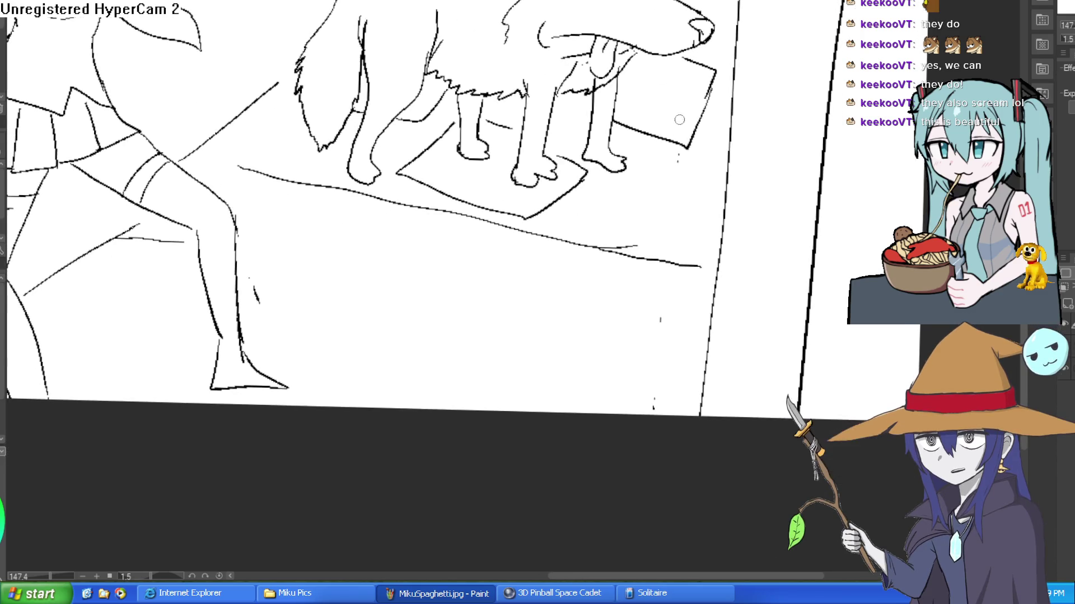
scroll(652, 202, "down", 2)
mouse_move(633, 69)
left_mouse_down()
mouse_move(679, 78)
mouse_move(680, 62)
mouse_move(699, 100)
mouse_move(653, 123)
mouse_move(652, 94)
mouse_move(613, 78)
left_mouse_up()
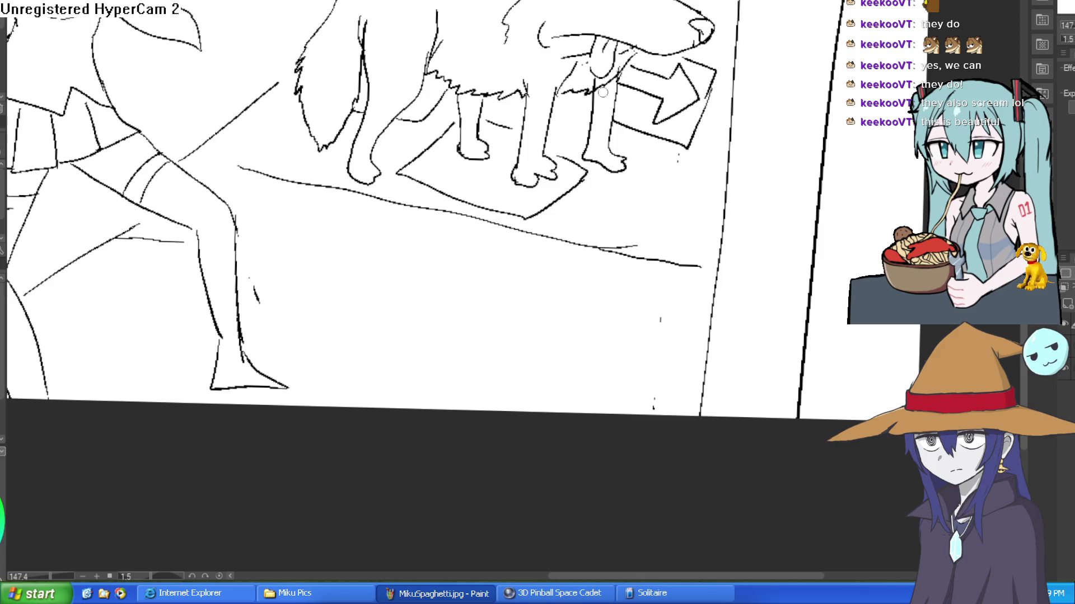
mouse_move(505, 138)
left_mouse_down()
mouse_move(468, 188)
mouse_move(524, 194)
left_mouse_up()
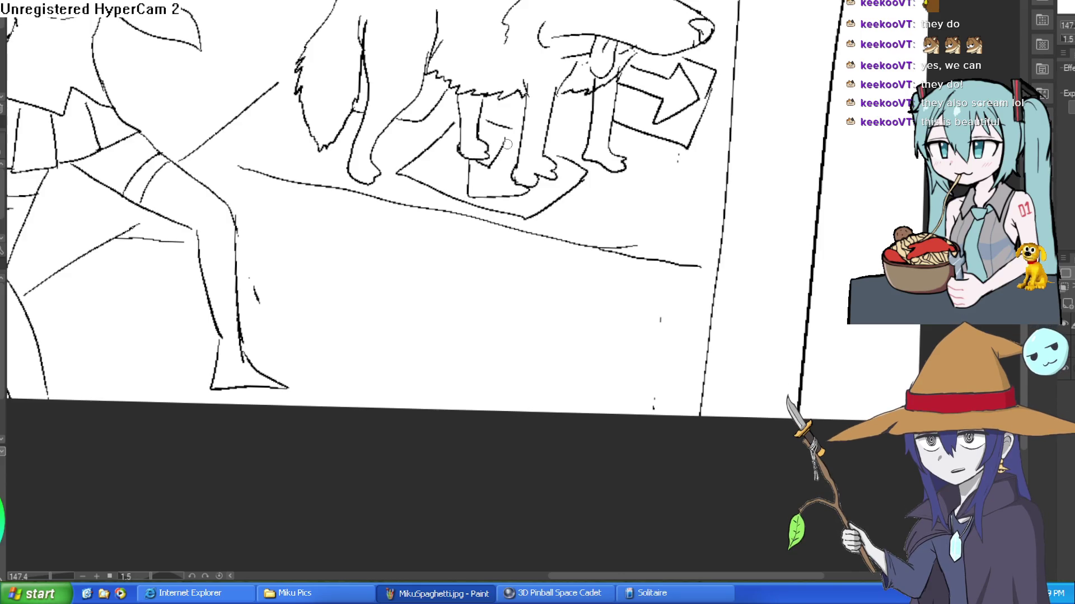
scroll(507, 144, "down", 4)
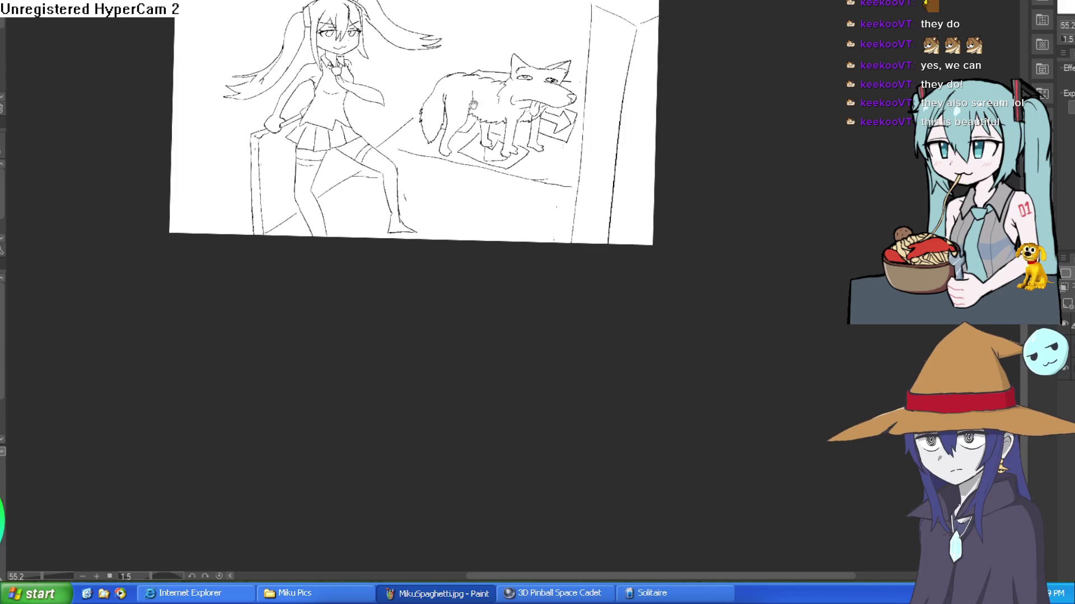
Draw the doorway frame's vertical edge and top behind the dog.
left_click_drag(397, 116, 400, 61)
scroll(424, 76, "up", 4)
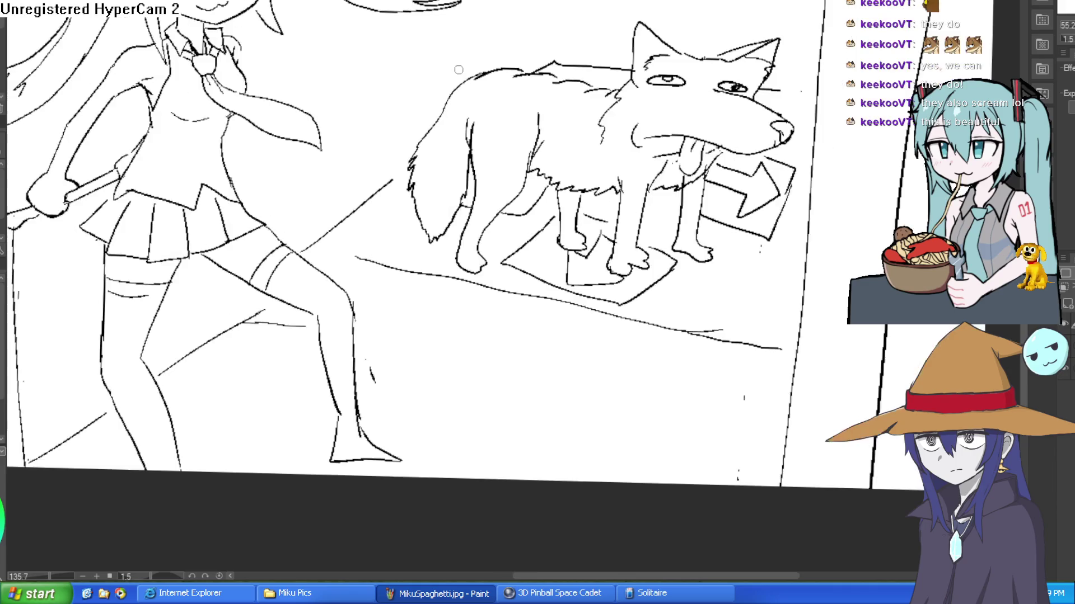
mouse_move(366, 203)
left_mouse_down()
mouse_move(375, 54)
mouse_move(484, 20)
mouse_move(499, 68)
mouse_move(507, 9)
mouse_move(367, 50)
mouse_move(359, 205)
left_mouse_up()
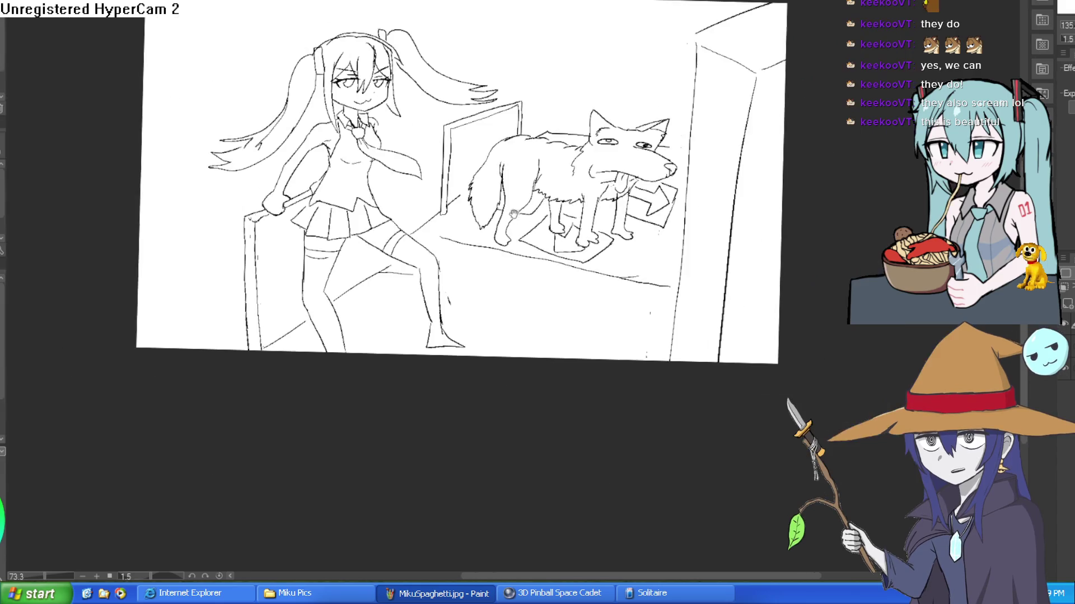
Redraw the dog's back line, erase its stray bits, and start a long floor line across the scene.
scroll(541, 210, "down", 3)
left_click_drag(569, 207, 569, 193)
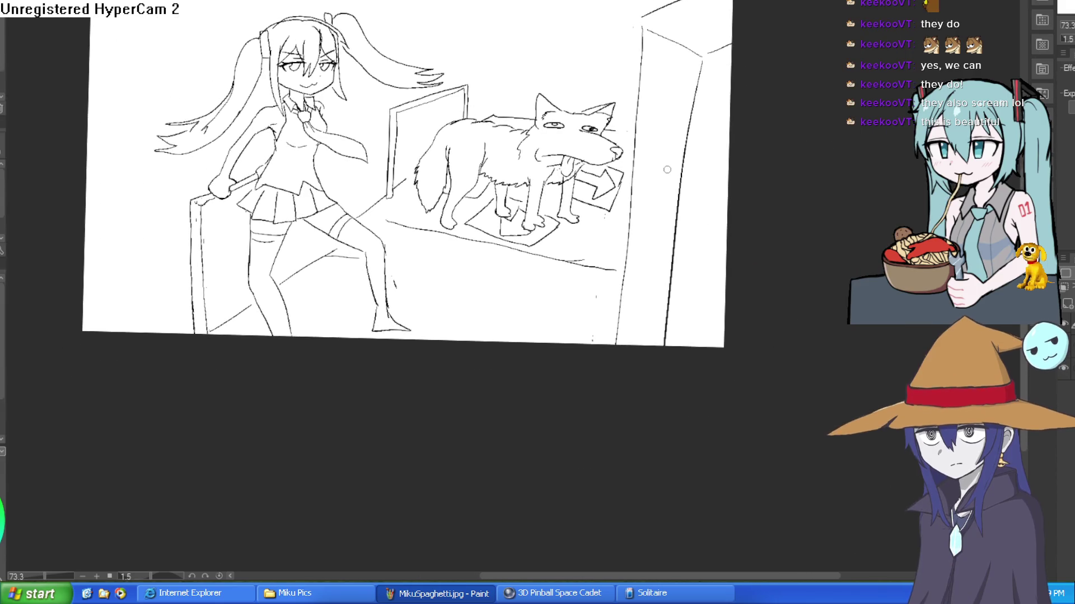
scroll(551, 119, "up", 5)
mouse_move(431, 101)
left_mouse_down()
mouse_move(381, 106)
mouse_move(503, 144)
mouse_move(539, 134)
mouse_move(480, 144)
left_mouse_up()
left_click_drag(309, 100, 211, 103)
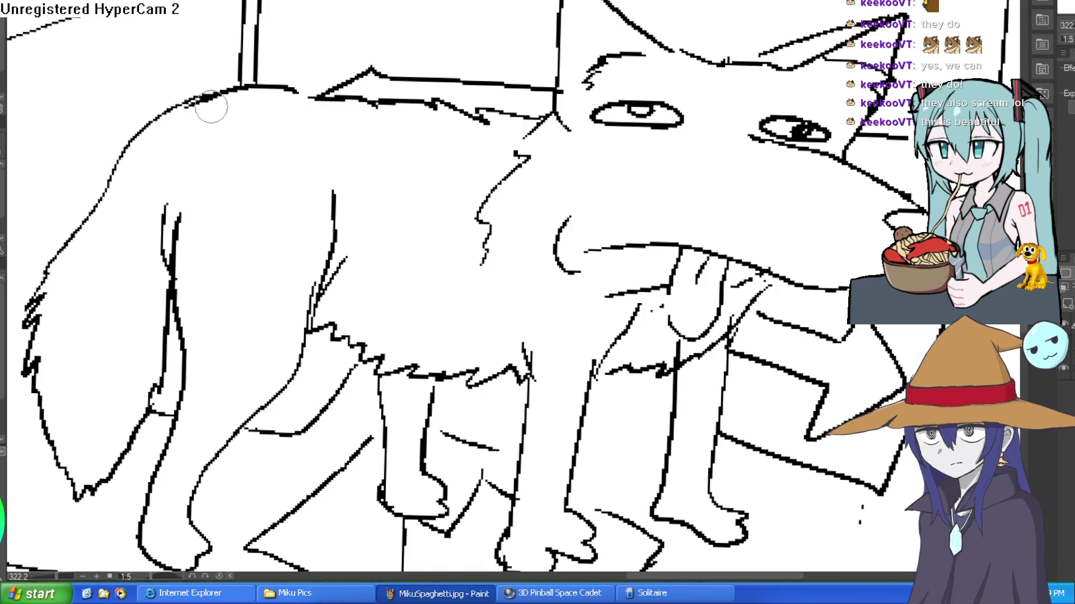
scroll(295, 103, "down", 6)
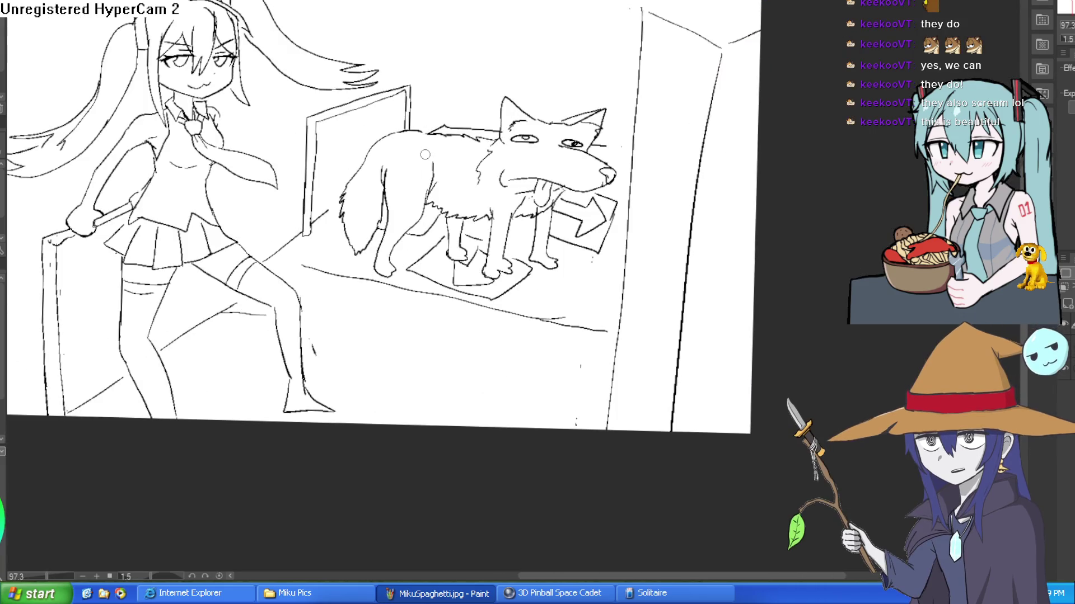
left_click_drag(503, 134, 538, 92)
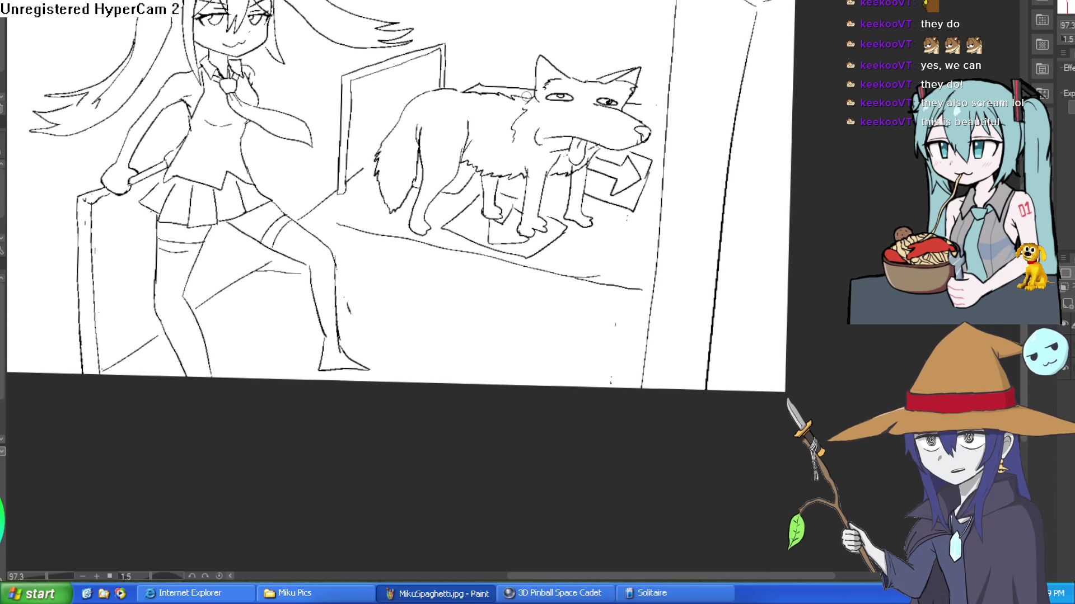
scroll(525, 112, "down", 4)
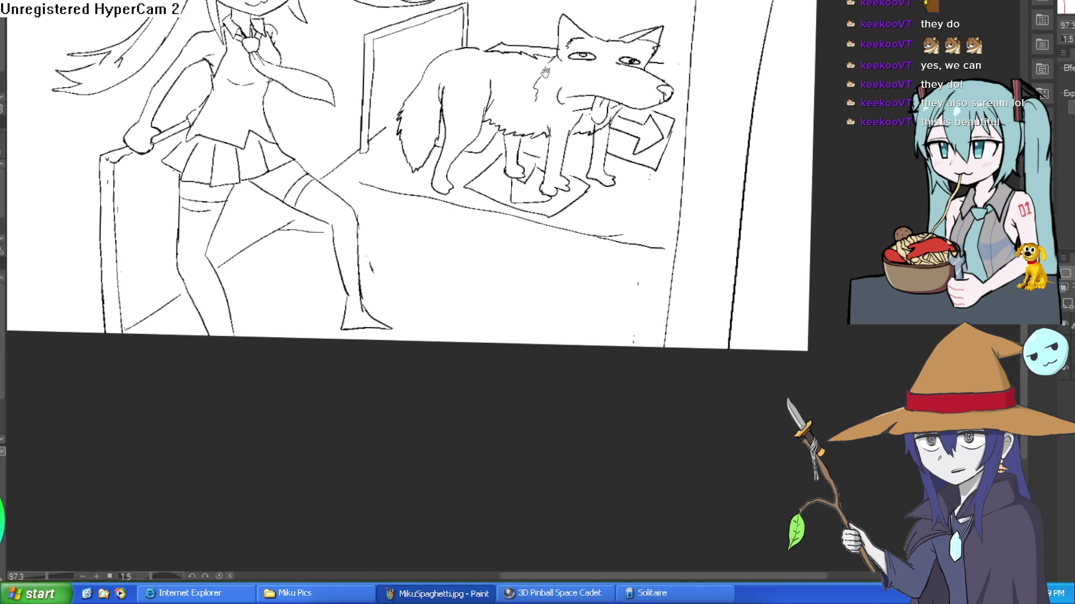
mouse_move(650, 145)
left_mouse_down()
mouse_move(639, 147)
mouse_move(646, 159)
mouse_move(582, 146)
mouse_move(386, 92)
mouse_move(390, 30)
left_mouse_up()
left_click(558, 196)
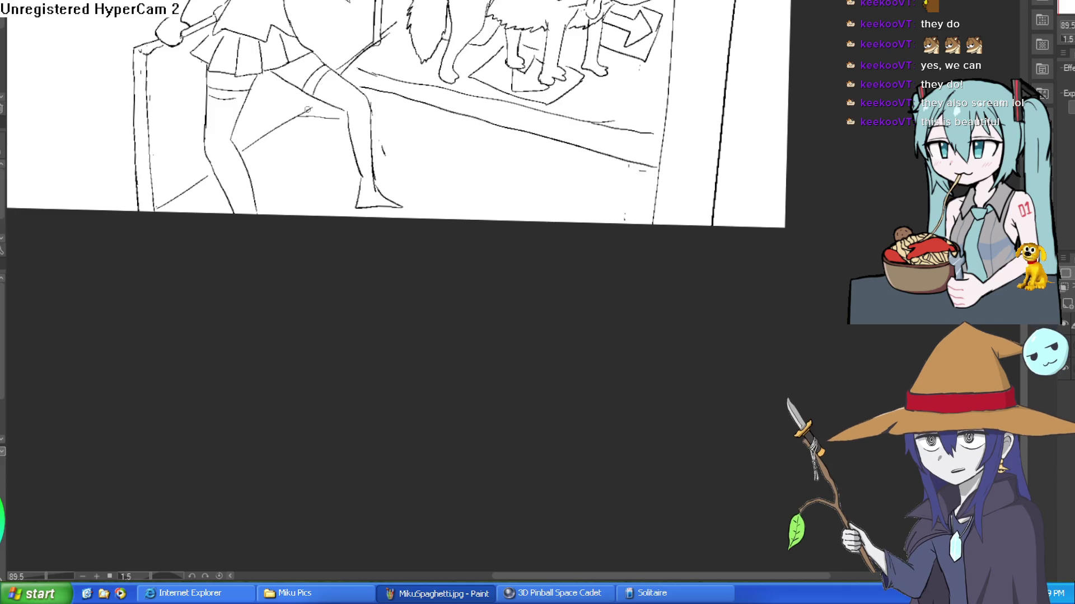
Adjust the zoom on the lower scene for the long floor line.
scroll(497, 199, "down", 3)
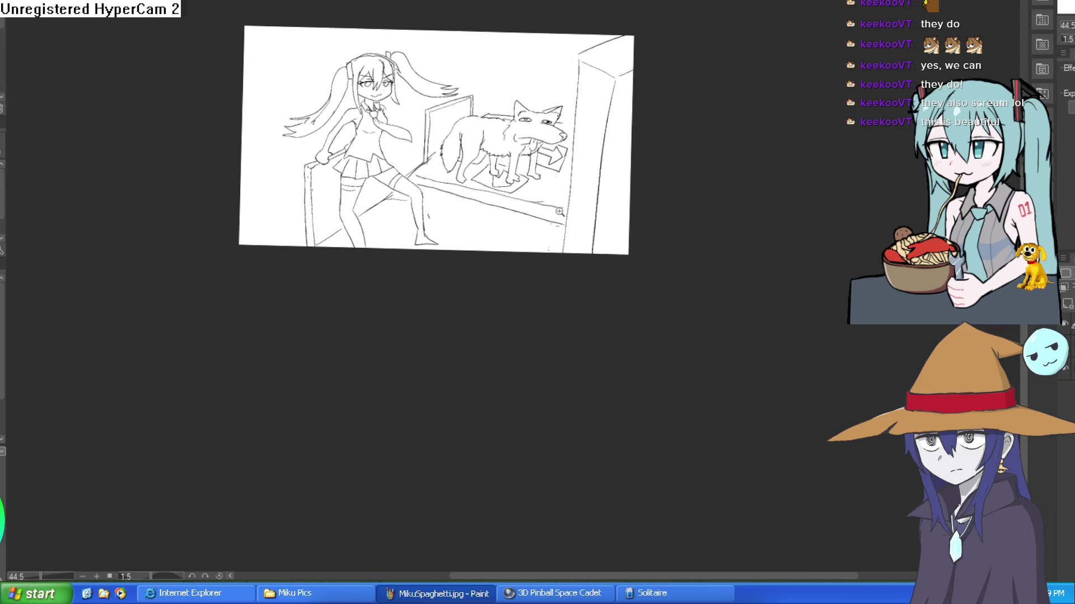
Add edge lines to the right-hand wall and outline a marked floor tile at the bottom edge.
scroll(559, 211, "up", 3)
mouse_move(619, 66)
left_mouse_down()
mouse_move(672, 113)
mouse_move(668, 55)
left_mouse_up()
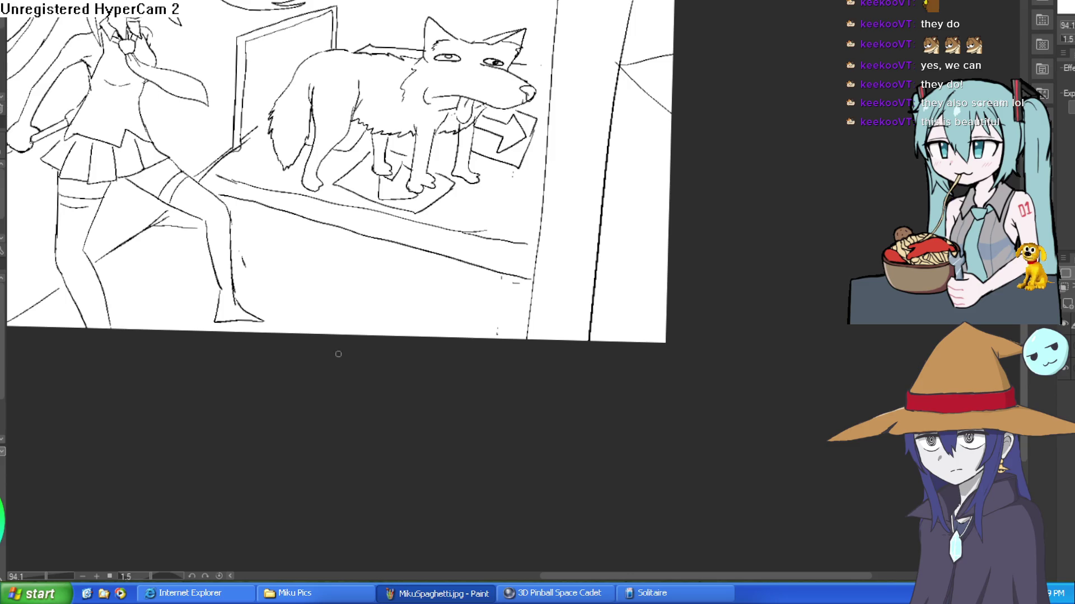
left_click_drag(295, 342, 384, 306)
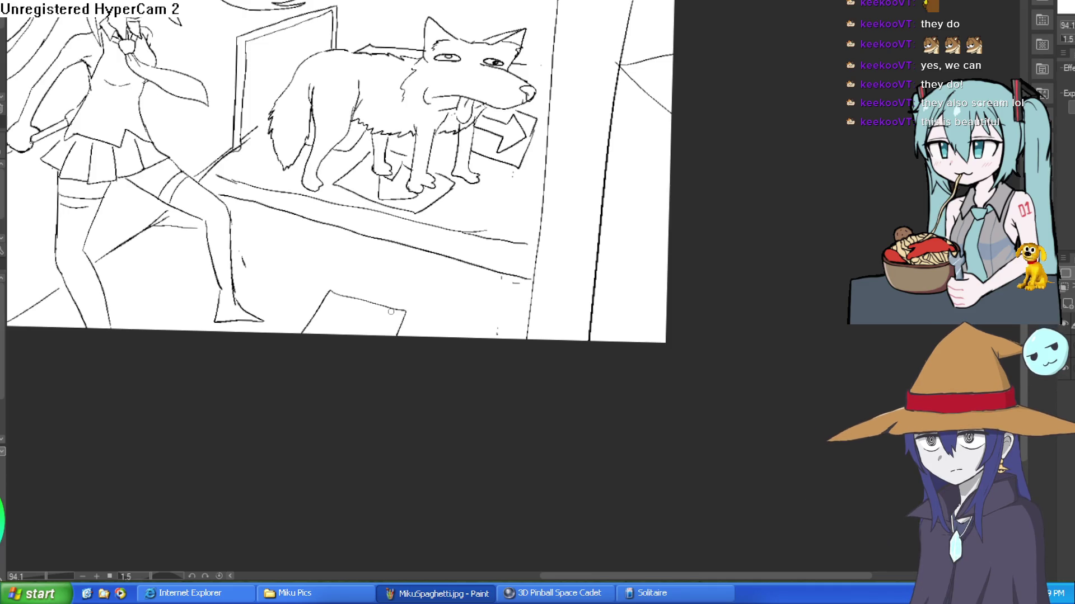
mouse_move(308, 269)
left_mouse_down()
mouse_move(318, 247)
mouse_move(247, 238)
mouse_move(262, 263)
mouse_move(311, 276)
mouse_move(292, 249)
mouse_move(291, 185)
left_mouse_up()
left_click_drag(344, 254, 396, 277)
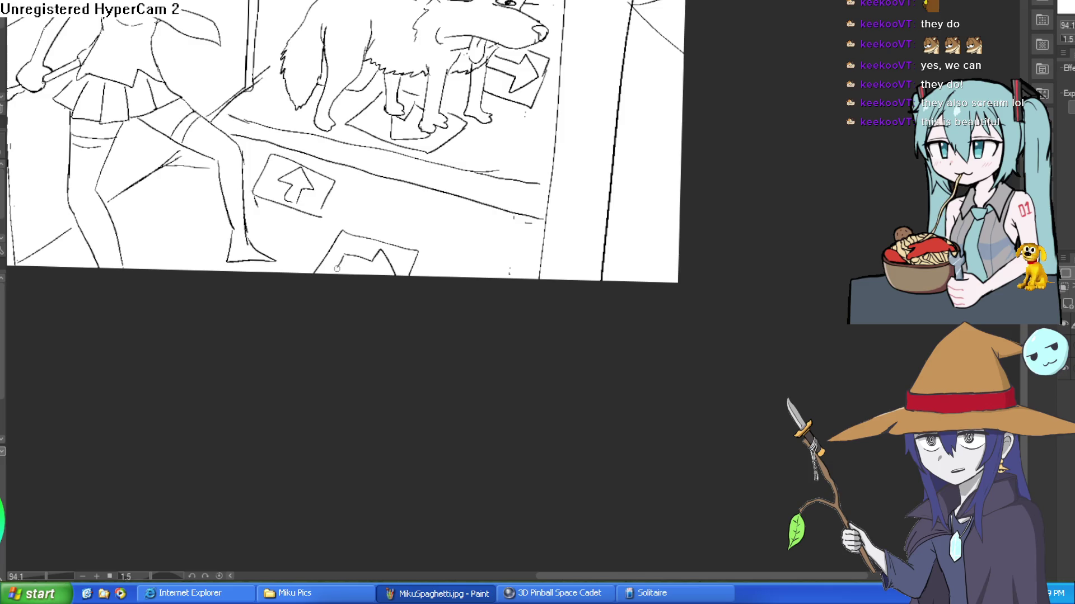
Outline a diamond floor tile beside the girl's leg, replacing a misplaced stroke.
scroll(560, 232, "down", 1)
scroll(560, 232, "down", 3)
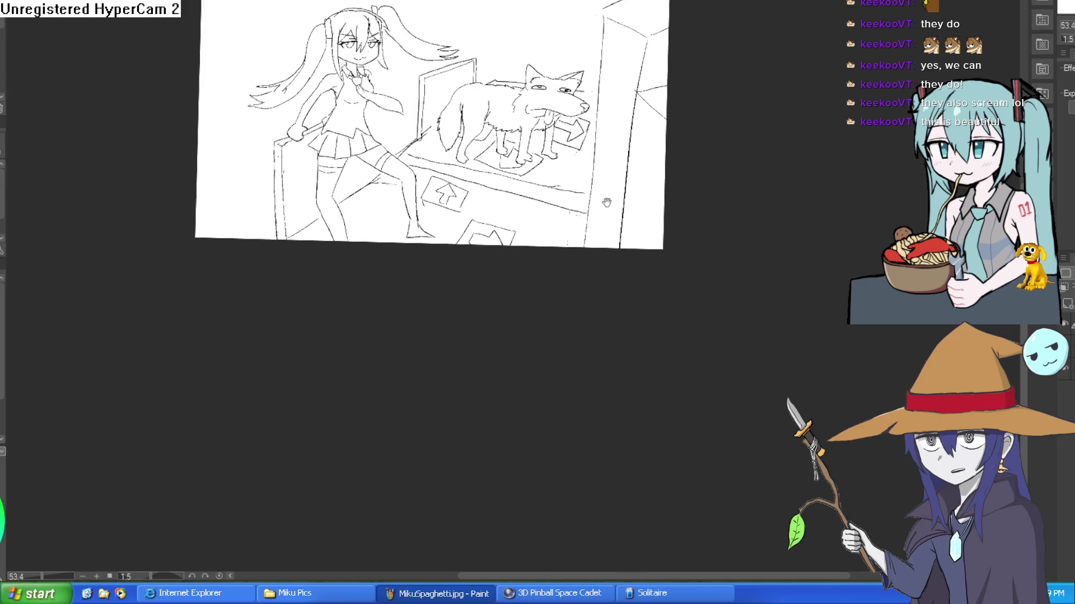
scroll(560, 210, "down", 1)
scroll(391, 232, "up", 3)
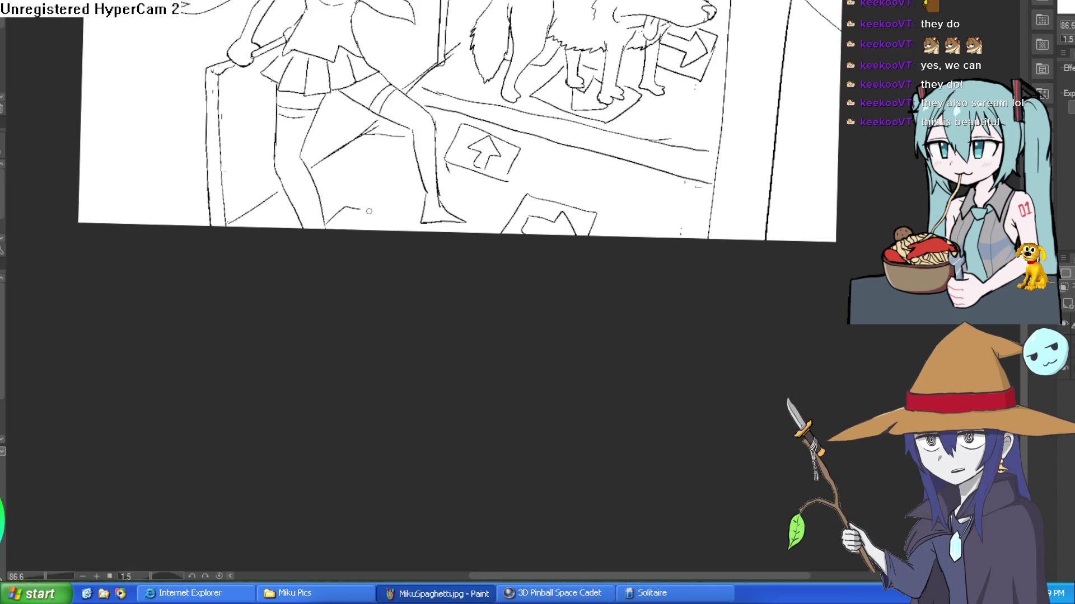
left_click_drag(376, 163, 322, 188)
key("ctrl+z")
left_click_drag(394, 150, 323, 171)
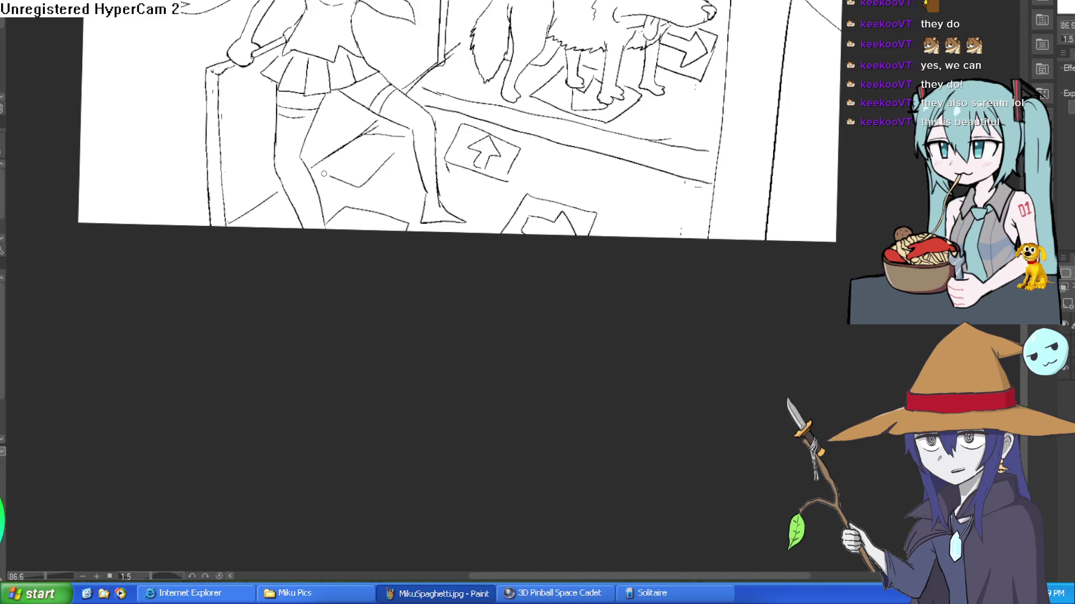
left_click_drag(358, 134, 395, 147)
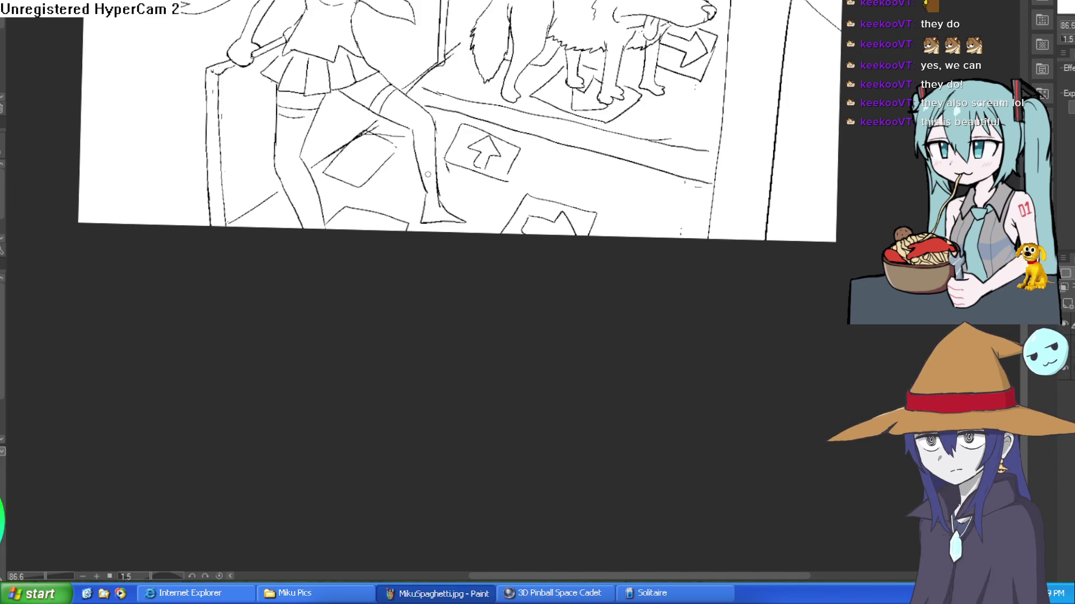
Draw an edge of the lower-right tile and an arrow inside the left tile.
mouse_move(442, 177)
left_mouse_down()
mouse_move(487, 199)
mouse_move(474, 239)
left_mouse_up()
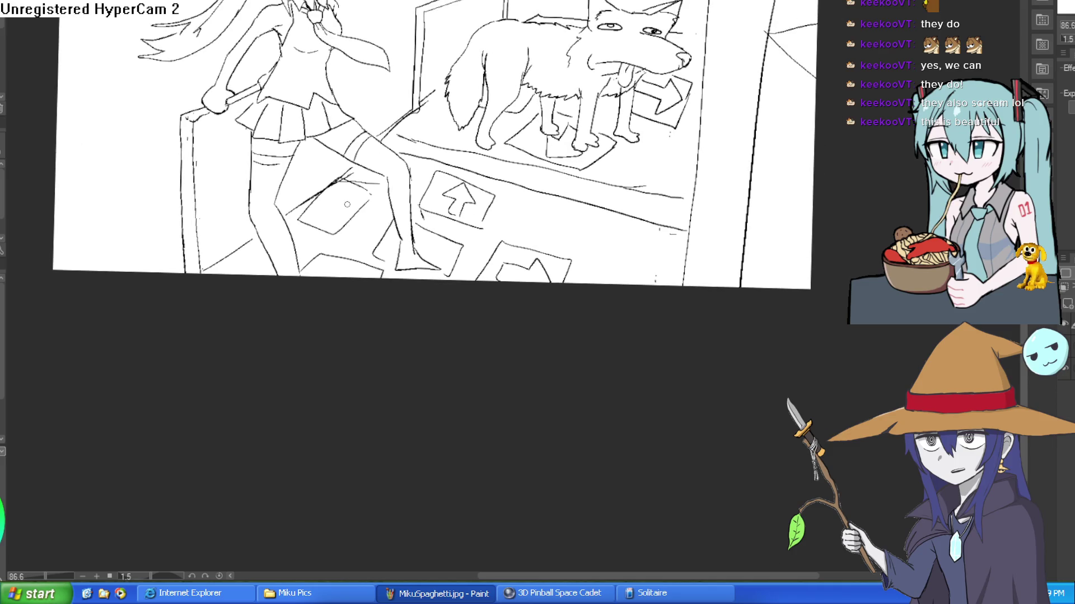
mouse_move(343, 197)
left_mouse_down()
mouse_move(322, 193)
mouse_move(336, 215)
left_mouse_up()
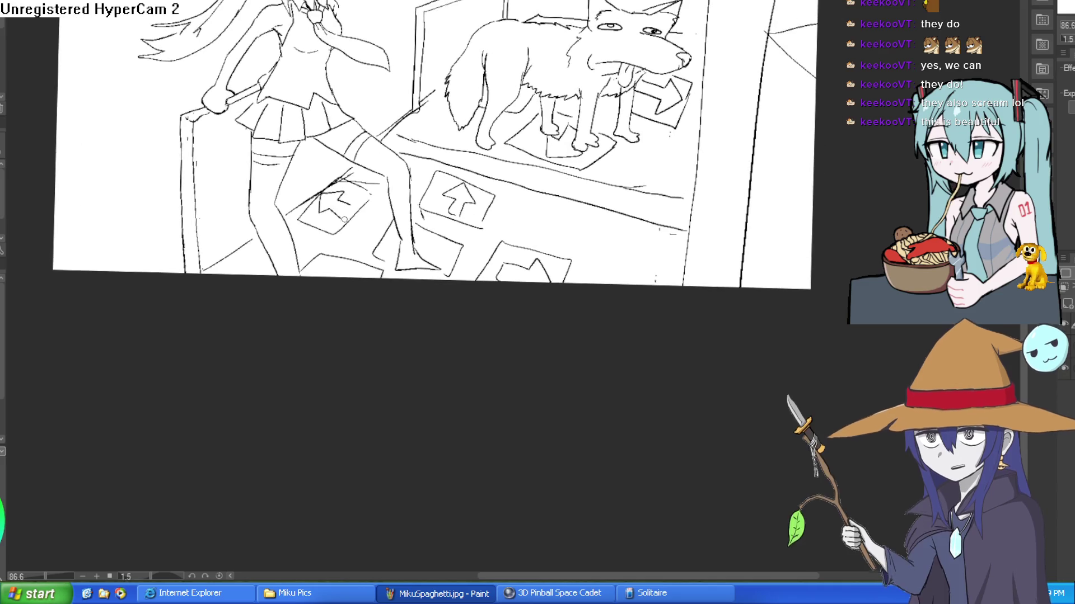
scroll(354, 253, "down", 1)
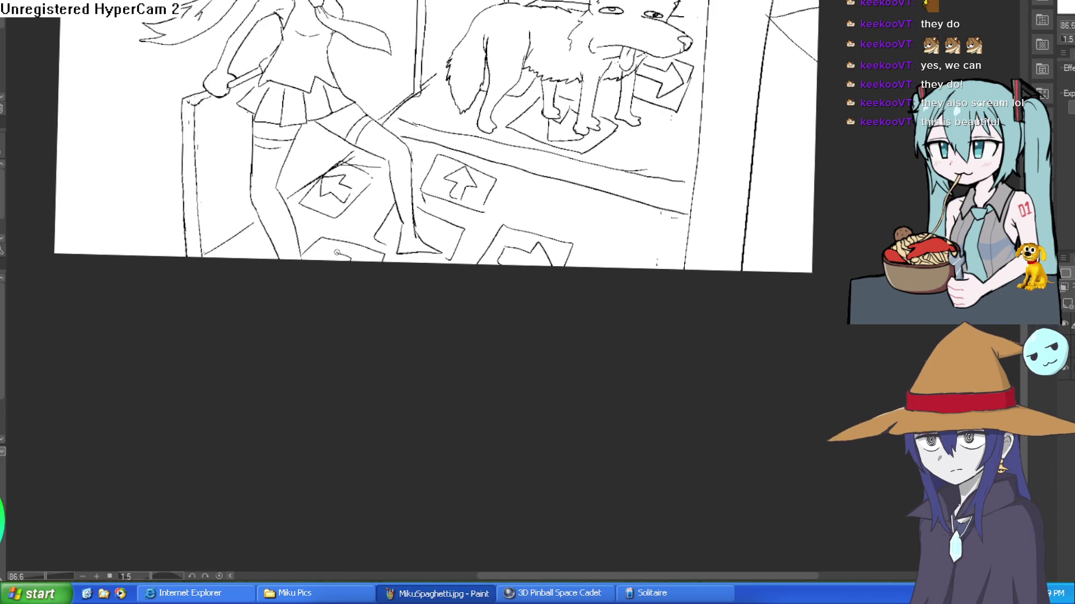
scroll(548, 185, "down", 3)
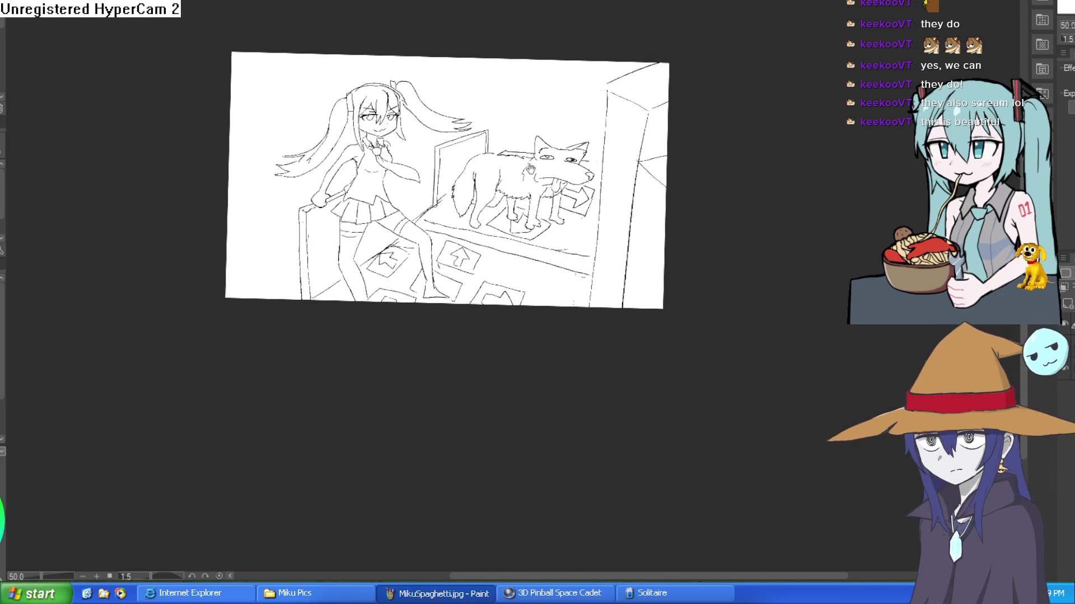
Reset rotation and zoom to 100% with Ctrl+Alt+0, then pan to frame the girl and dog.
scroll(527, 178, "up", 3)
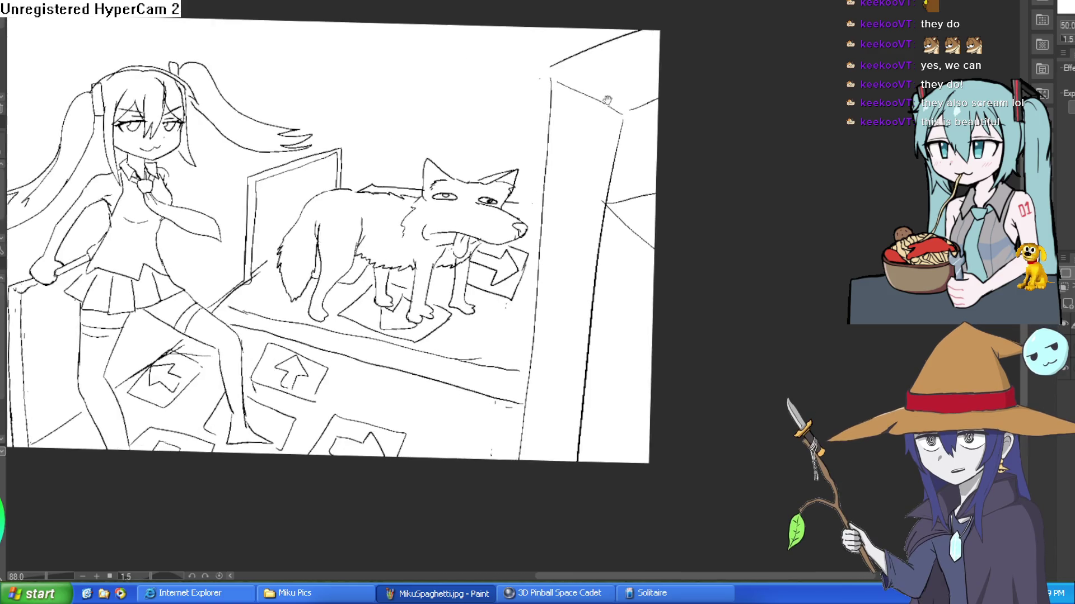
scroll(625, 150, "down", 3)
left_click_drag(574, 145, 613, 156)
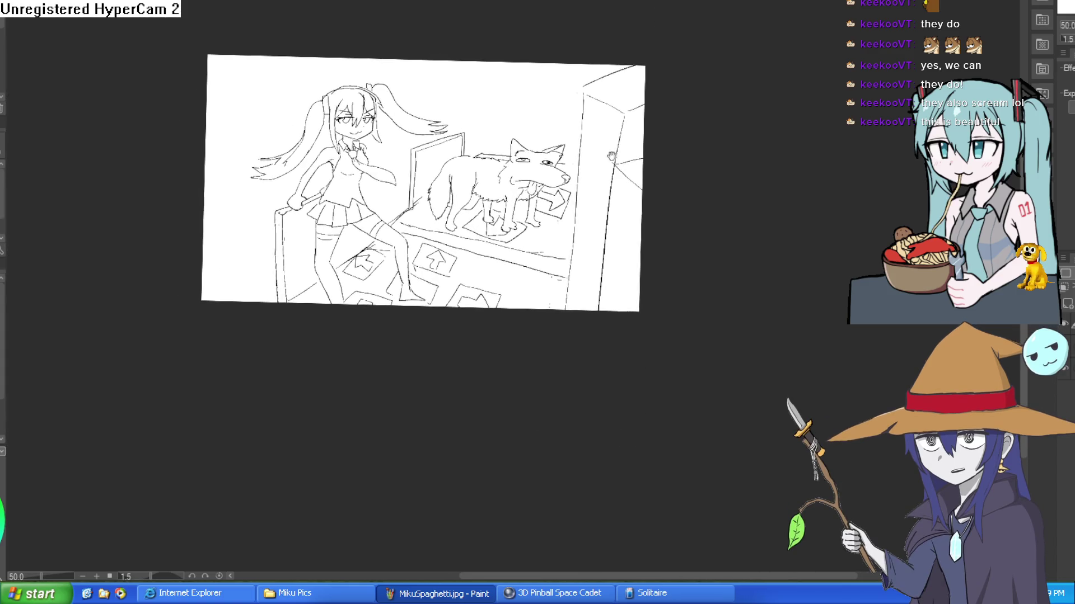
key("ctrl+alt+0")
mouse_move(602, 219)
left_mouse_down()
mouse_move(618, 231)
mouse_move(633, 351)
mouse_move(745, 343)
left_mouse_up()
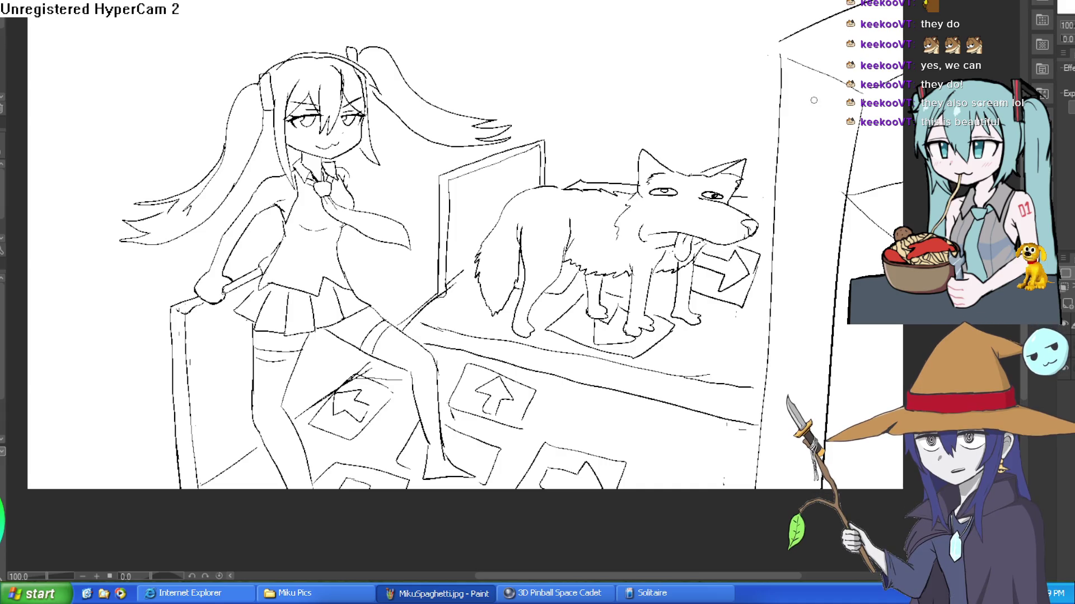
scroll(822, 196, "right", 3)
scroll(663, 89, "down", 2)
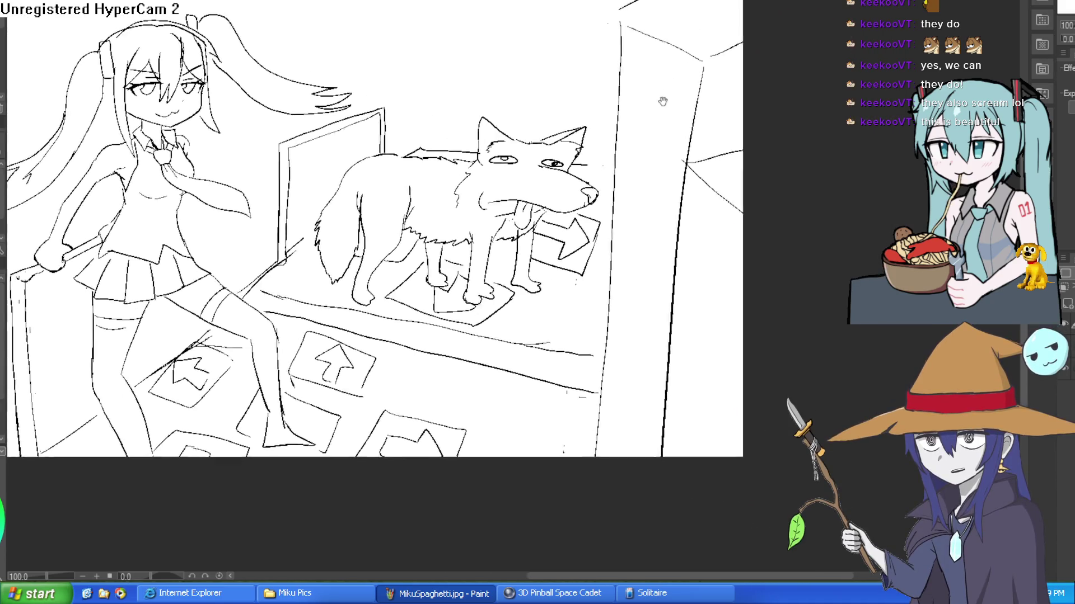
scroll(654, 93, "left", 3)
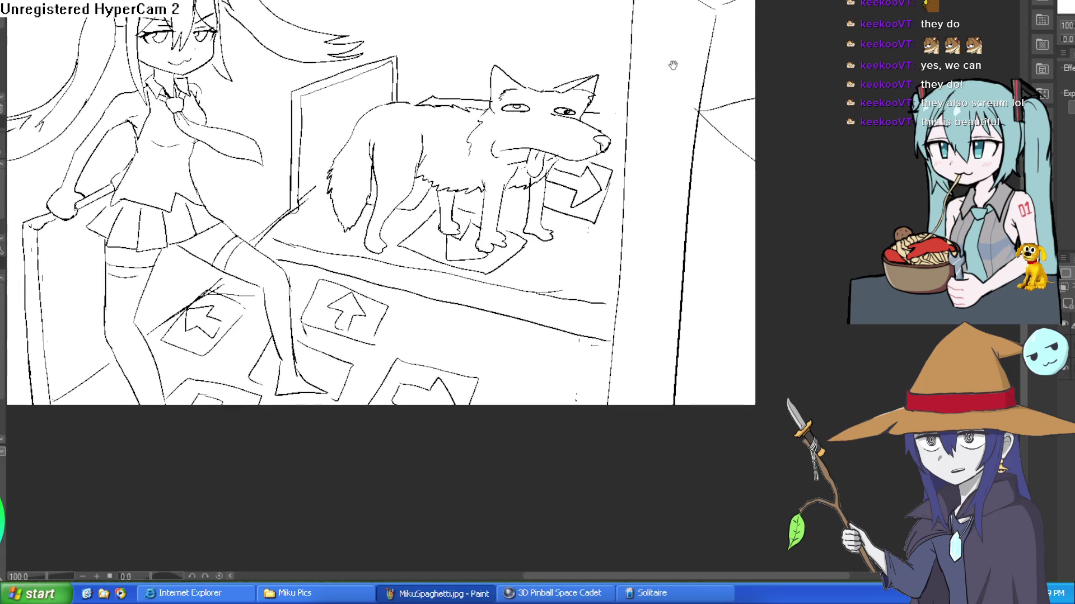
scroll(683, 112, "down", 1)
scroll(692, 135, "up", 3)
scroll(692, 135, "left", 1)
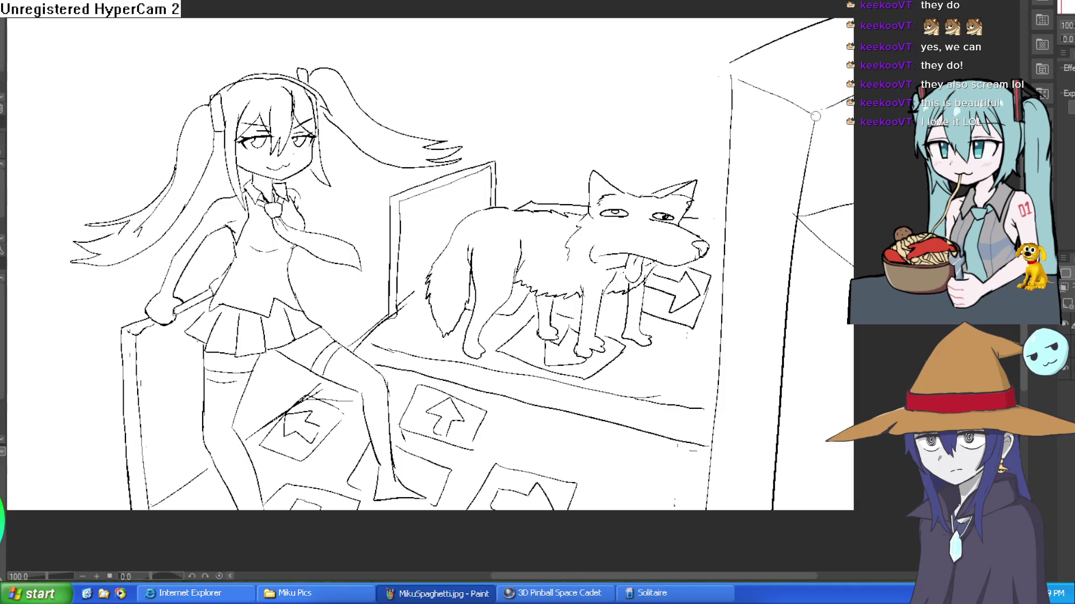
Erase the right panel's old top and redraw it with a slanted edge and a tall vertical line.
mouse_move(834, 4)
left_mouse_down()
mouse_move(789, 19)
mouse_move(698, 160)
mouse_move(884, 164)
mouse_move(853, 171)
left_mouse_up()
left_click(660, 195)
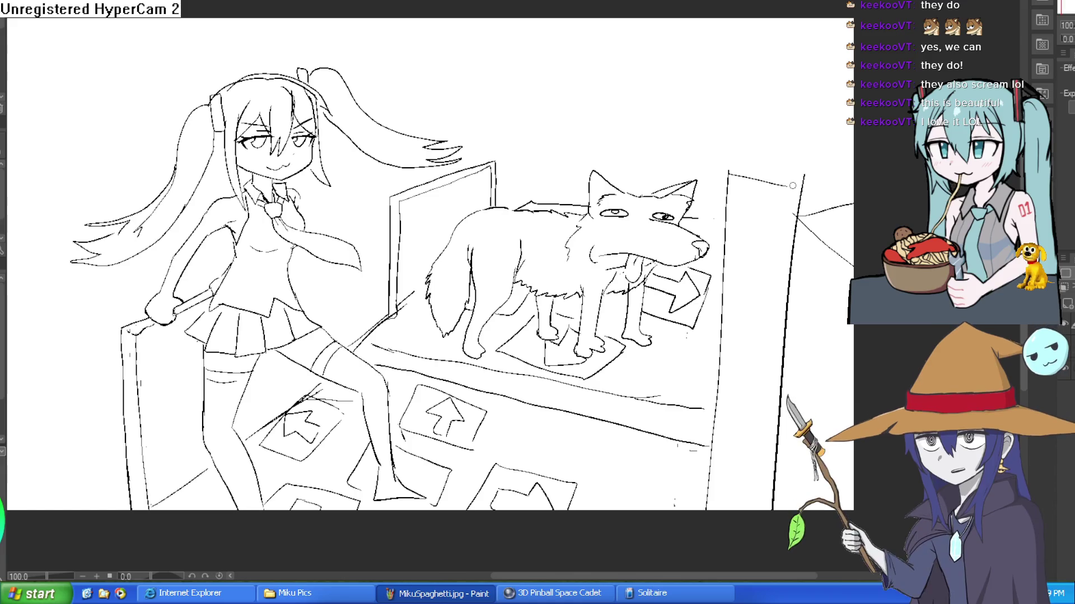
left_click_drag(729, 171, 787, 186)
left_click_drag(804, 180, 853, 159)
left_click_drag(728, 169, 825, 123)
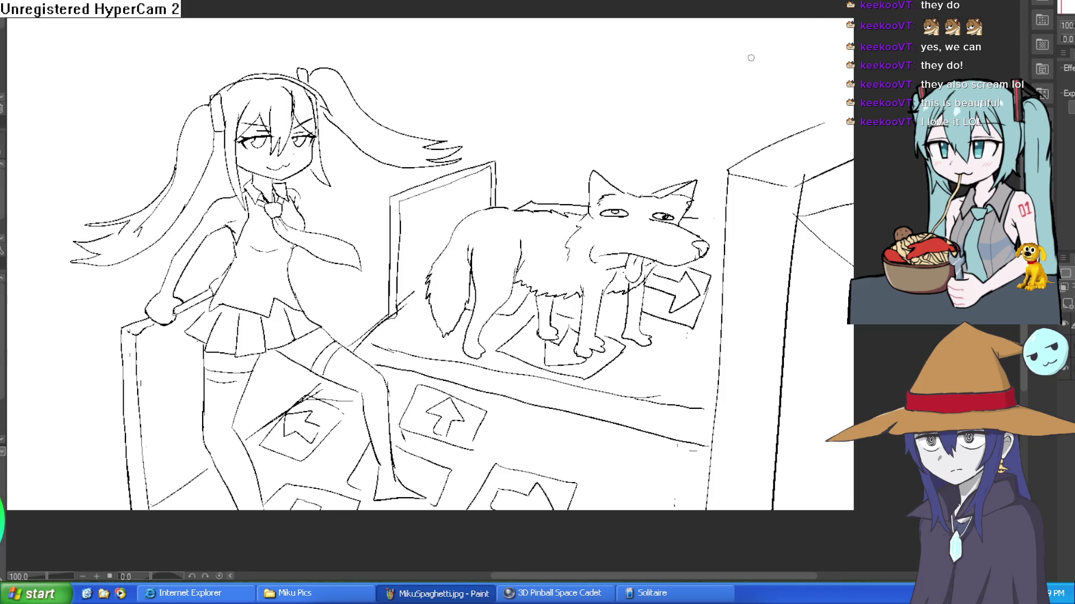
mouse_move(728, 43)
left_mouse_down()
mouse_move(729, 137)
mouse_move(730, 88)
left_mouse_up()
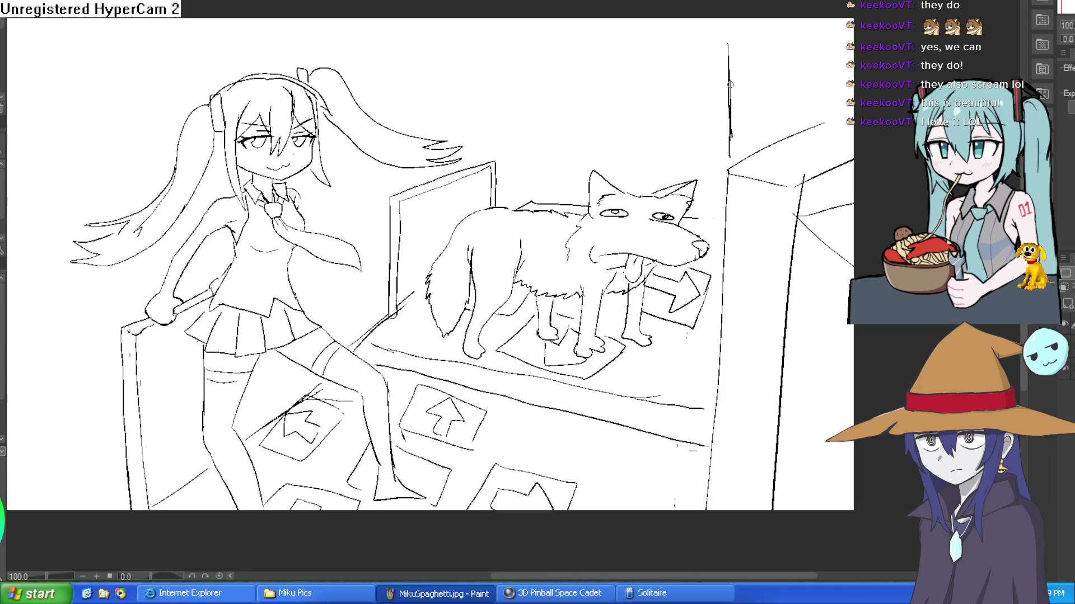
Touch up the first D and add edges and a curved stroke along the sign's top.
mouse_move(736, 41)
left_mouse_down()
mouse_move(738, 145)
mouse_move(795, 53)
mouse_move(765, 157)
mouse_move(741, 161)
left_mouse_up()
mouse_move(761, 72)
left_mouse_down()
mouse_move(762, 122)
mouse_move(763, 72)
left_mouse_up()
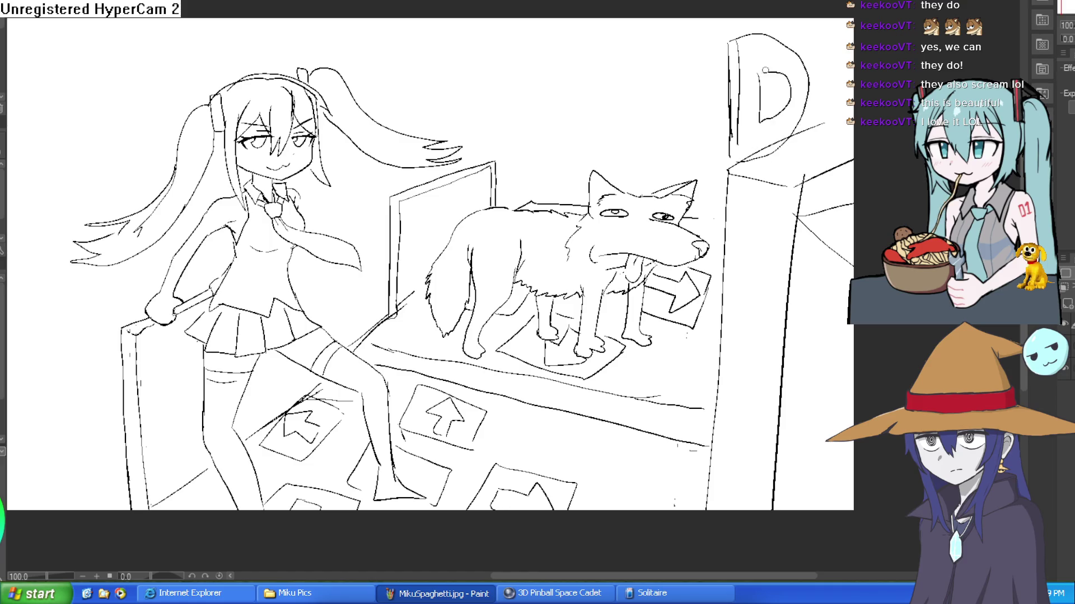
mouse_move(815, 35)
left_mouse_down()
mouse_move(809, 153)
mouse_move(820, 33)
mouse_move(853, 32)
left_mouse_up()
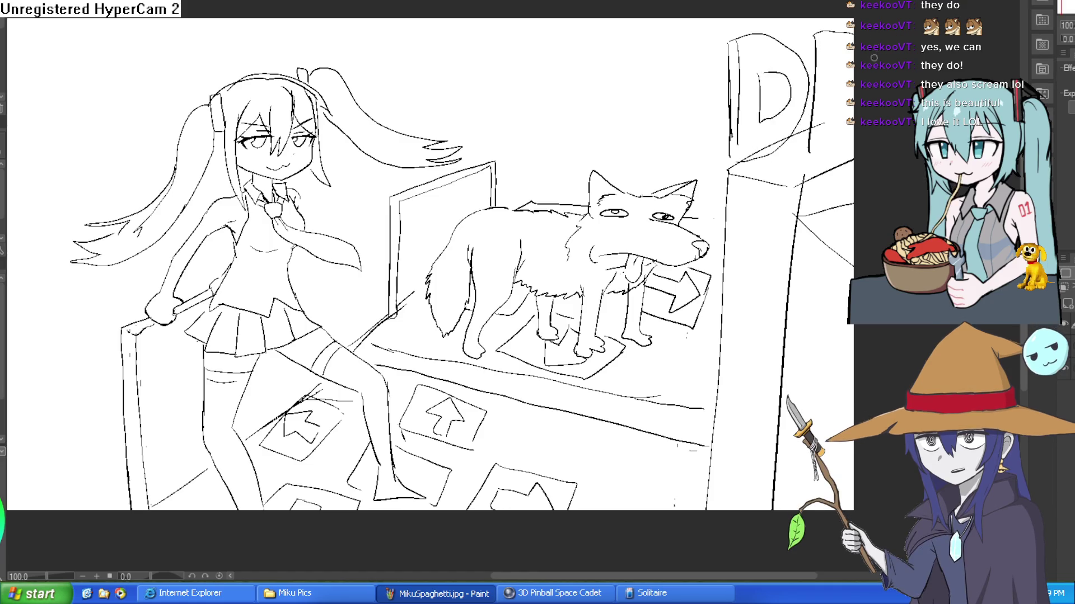
left_click_drag(810, 144, 851, 132)
Draw a second D beside the first and extend its top edge.
mouse_move(834, 51)
left_mouse_down()
mouse_move(829, 121)
mouse_move(854, 56)
left_mouse_up()
left_click_drag(850, 109, 827, 124)
left_click_drag(837, 54, 850, 50)
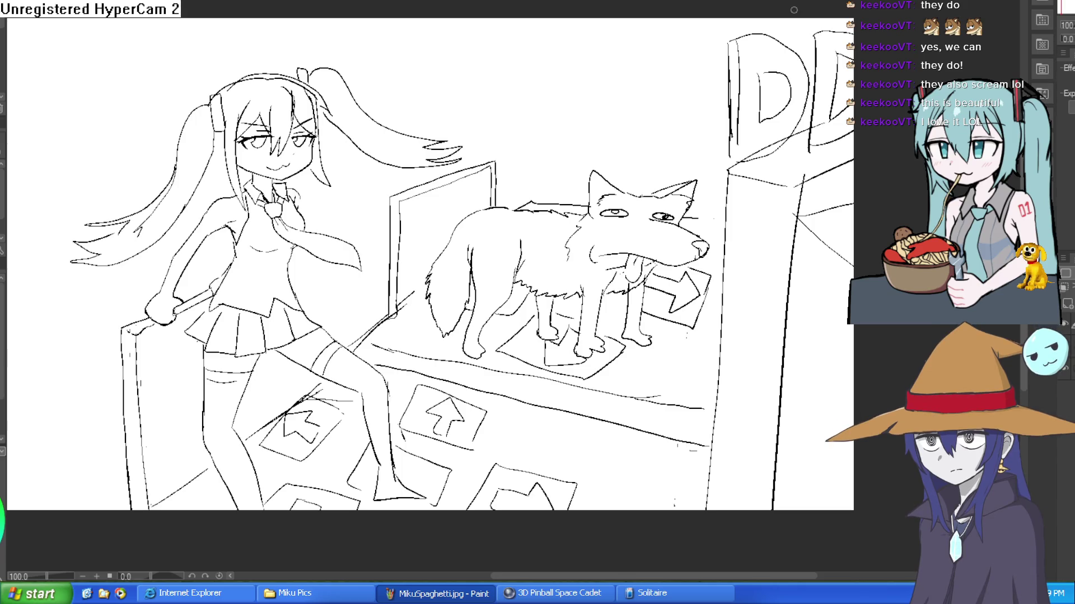
mouse_move(830, 27)
left_mouse_down()
mouse_move(803, 39)
mouse_move(807, 149)
mouse_move(819, 128)
left_mouse_up()
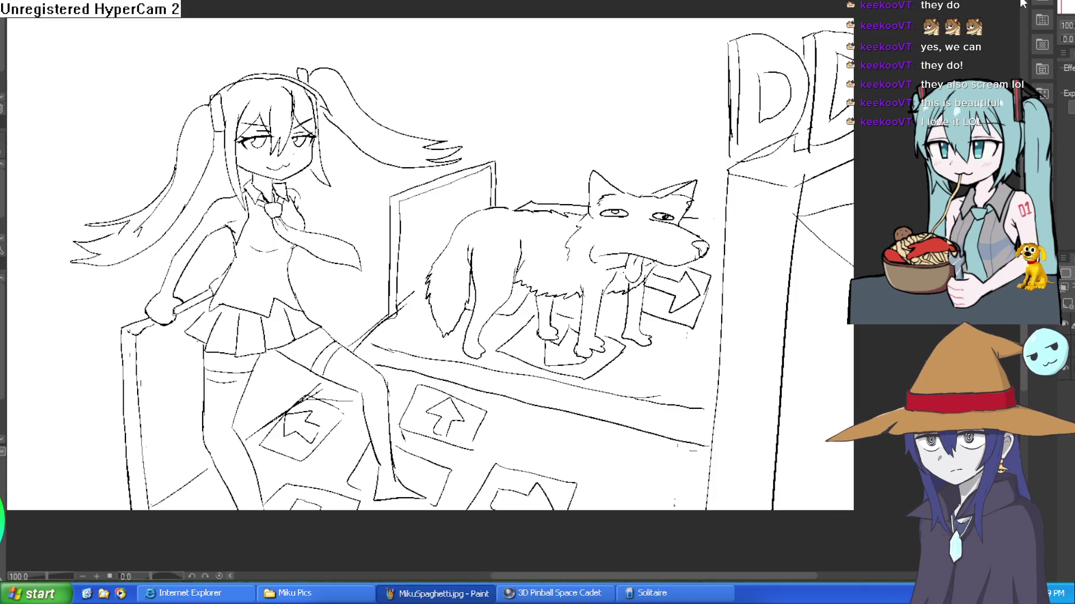
Lasso the DD sign, deselect and mirror-check the view, then lasso the sign again.
scroll(840, 84, "down", 5)
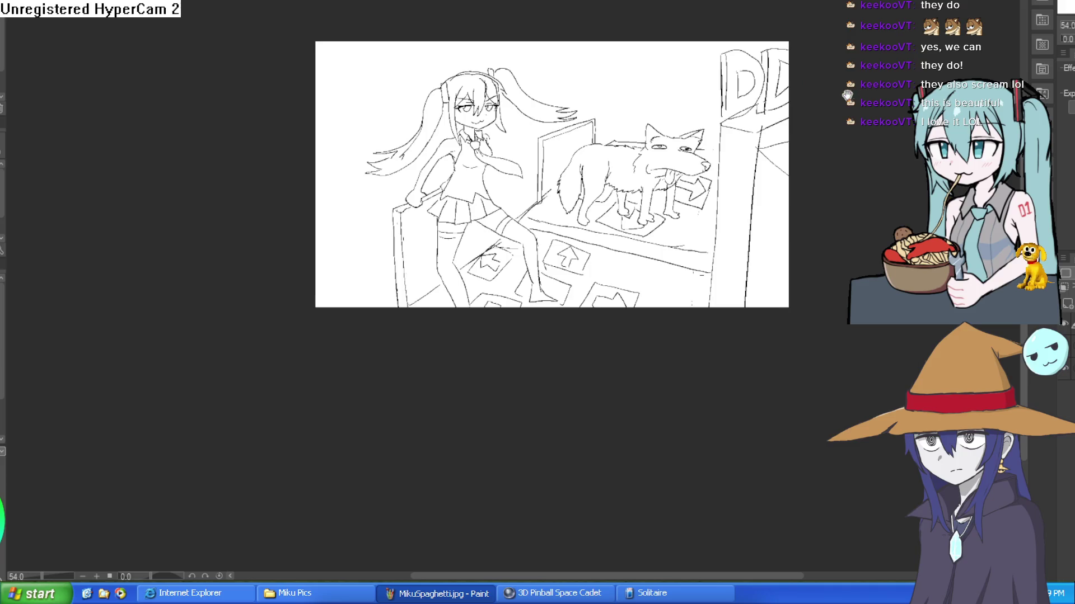
left_click_drag(829, 86, 820, 93)
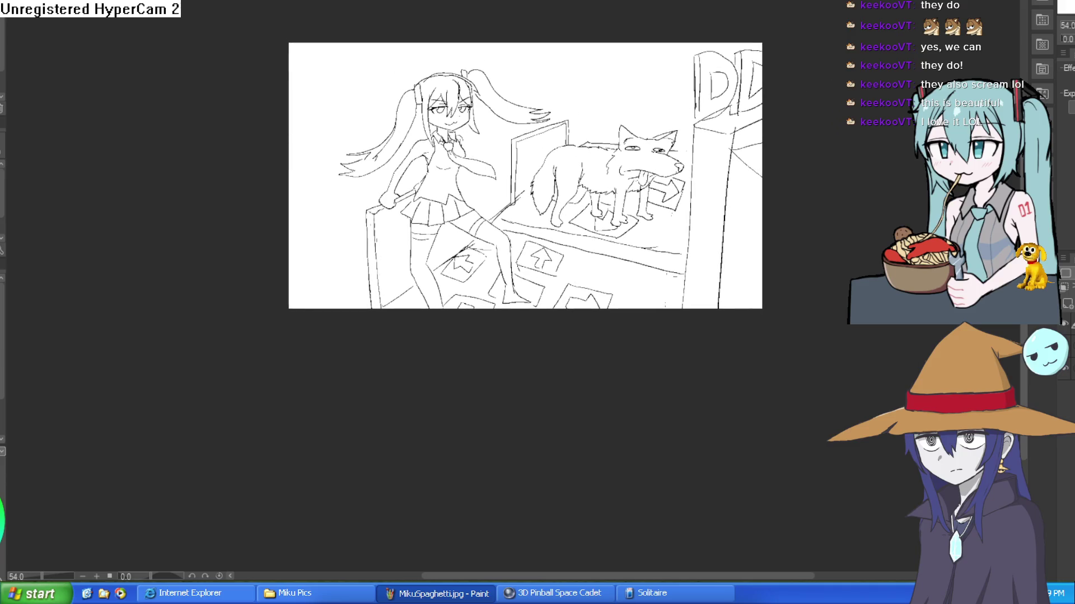
left_click_drag(752, 26, 680, 56)
mouse_move(717, 116)
left_mouse_down()
mouse_move(766, 68)
mouse_move(775, 17)
left_mouse_up()
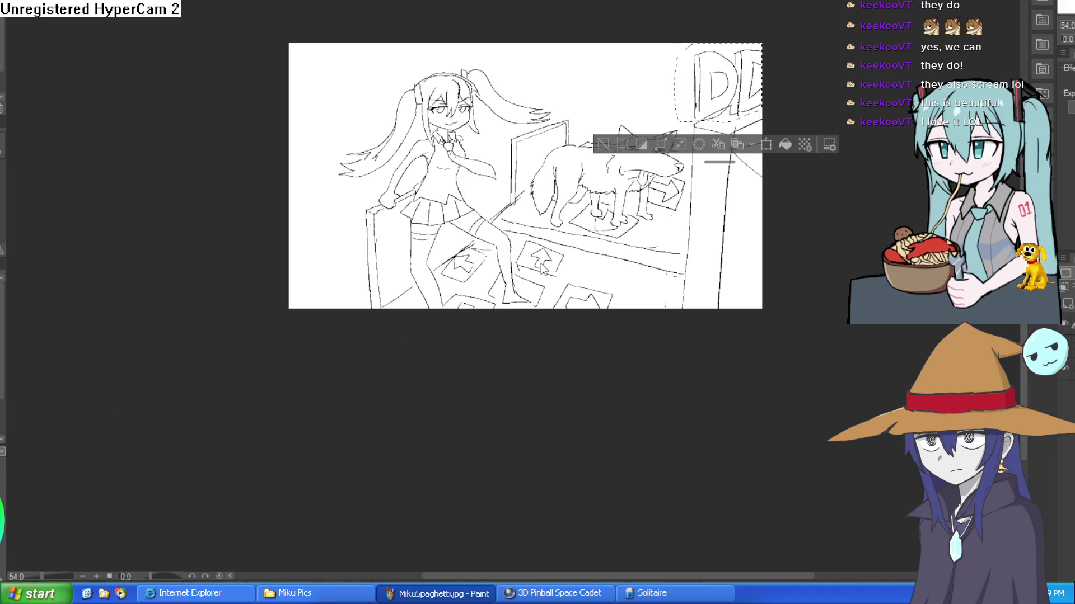
key("ctrl+d")
key("h")
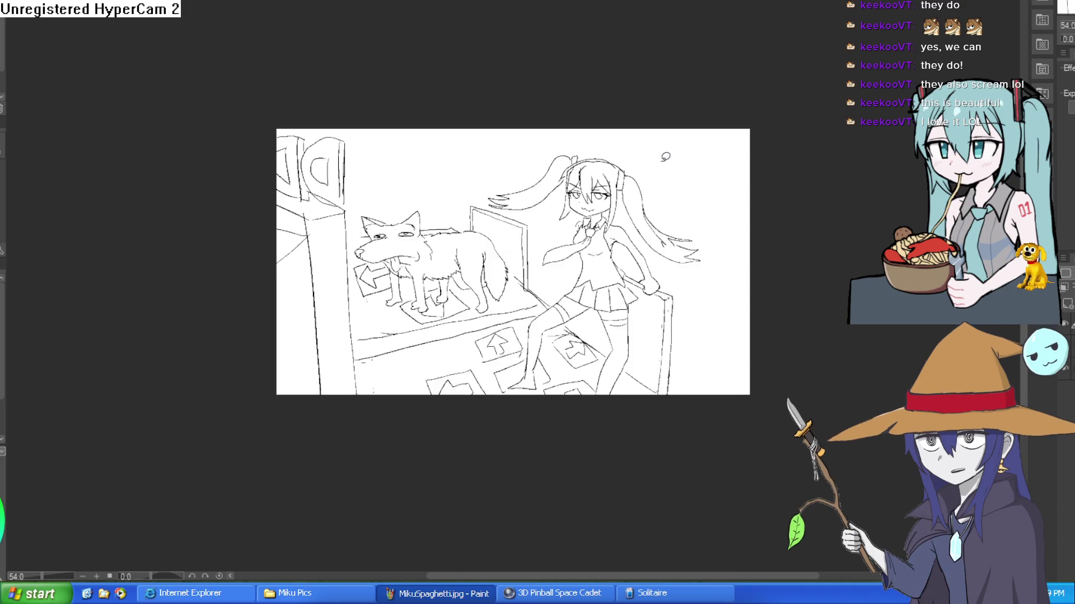
key("h")
mouse_move(736, 118)
left_mouse_down()
mouse_move(663, 176)
mouse_move(730, 201)
left_mouse_up()
left_click_drag(766, 144, 750, 120)
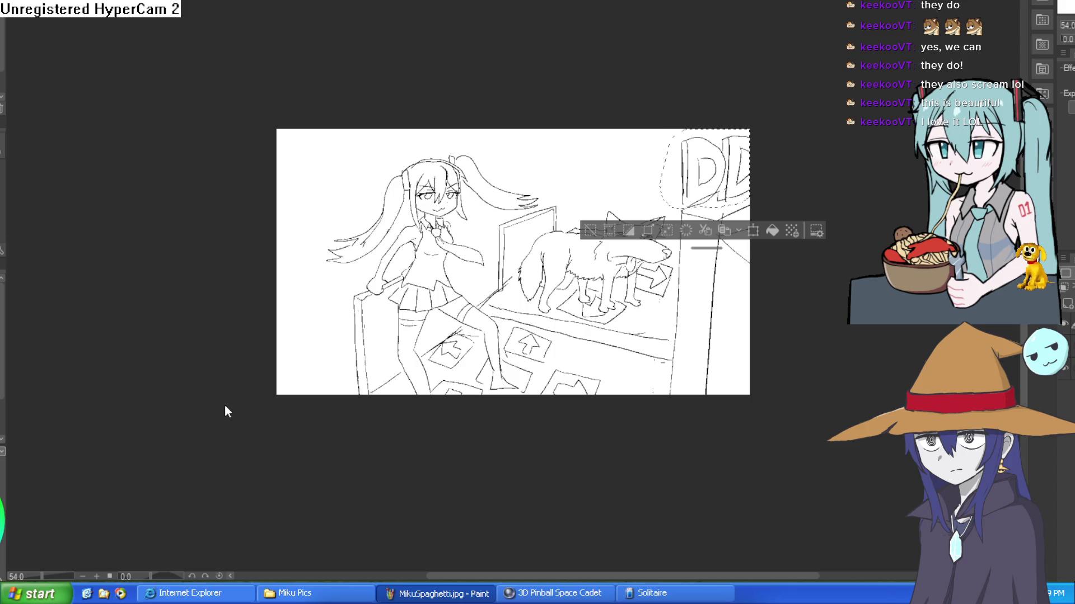
Rotate the DD sign so its right side rises, shift it right and up, and commit.
key("ctrl+t")
left_click_drag(733, 192, 734, 196)
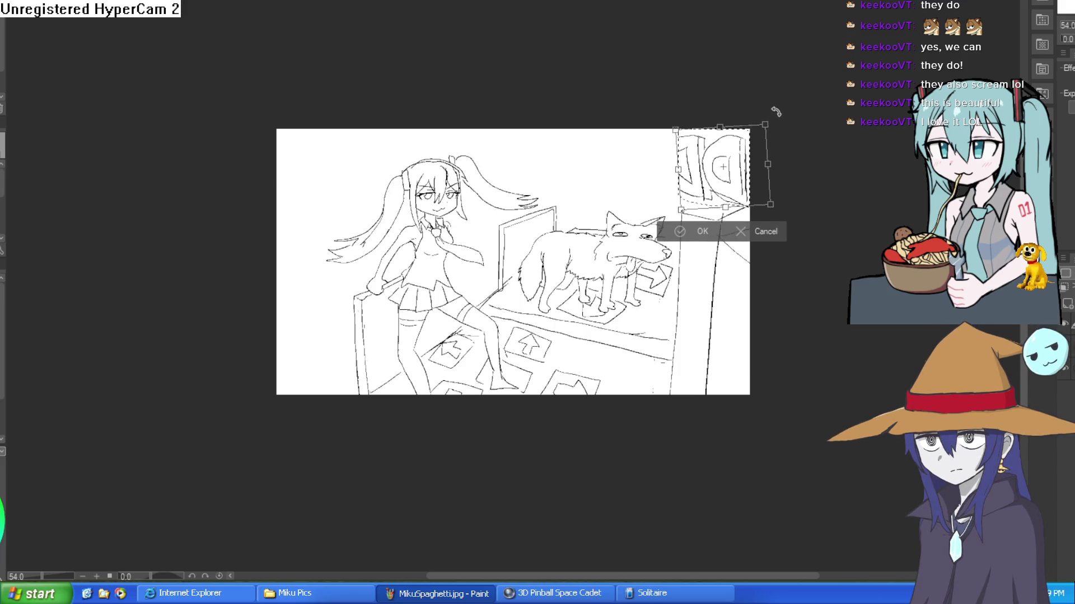
left_click_drag(776, 111, 769, 105)
mouse_move(734, 172)
left_mouse_down()
mouse_move(768, 159)
mouse_move(754, 195)
left_mouse_up()
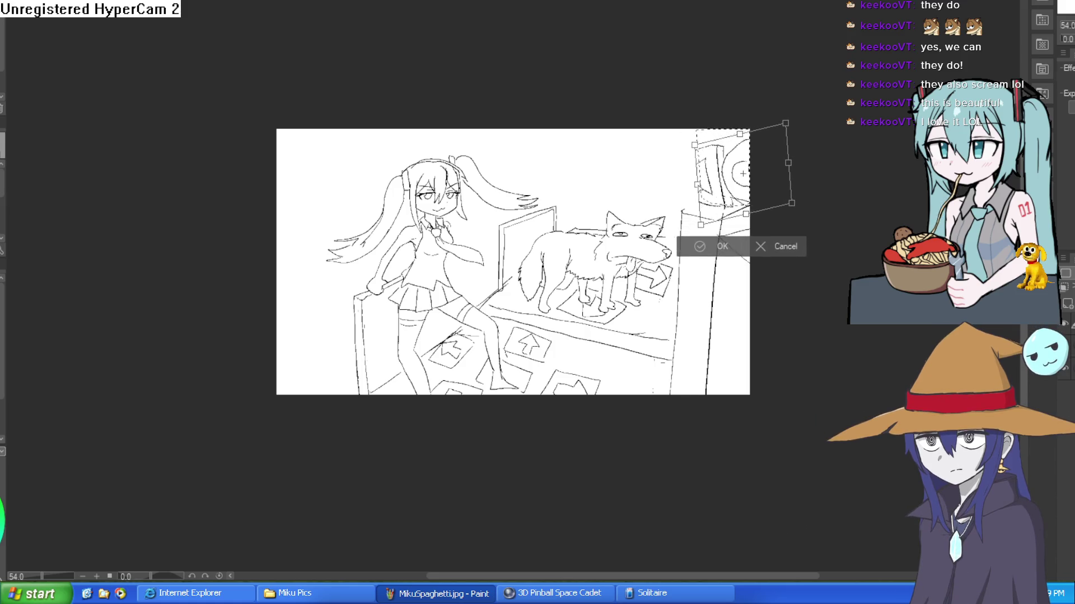
left_click_drag(790, 163, 788, 148)
left_click_drag(736, 191, 751, 158)
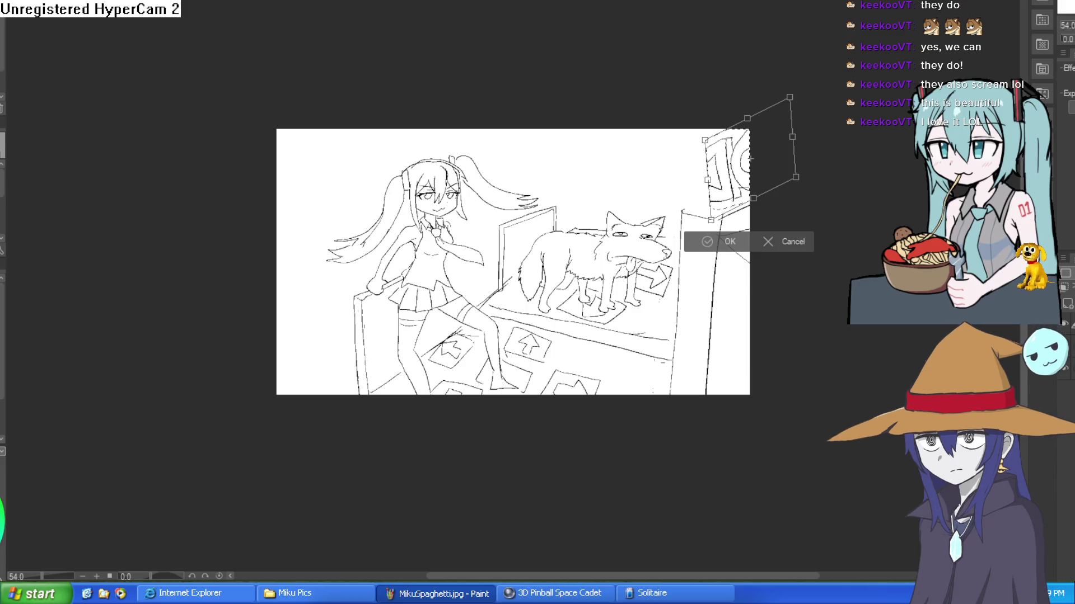
key("Return")
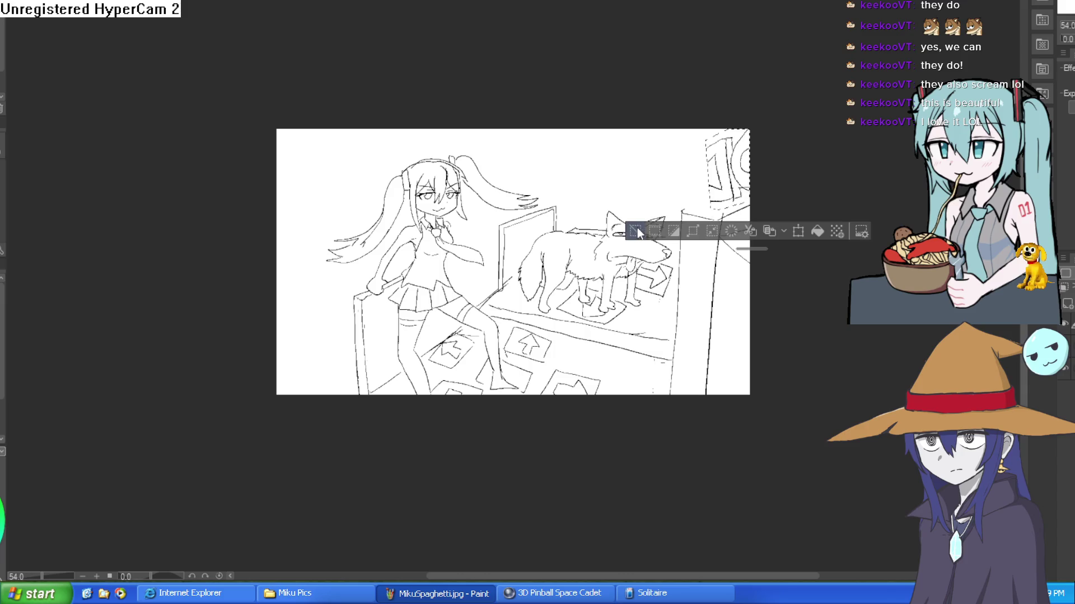
Sketch outline curves around the tilted sign, then undo back to the upright DD and deselect.
scroll(666, 190, "up", 5)
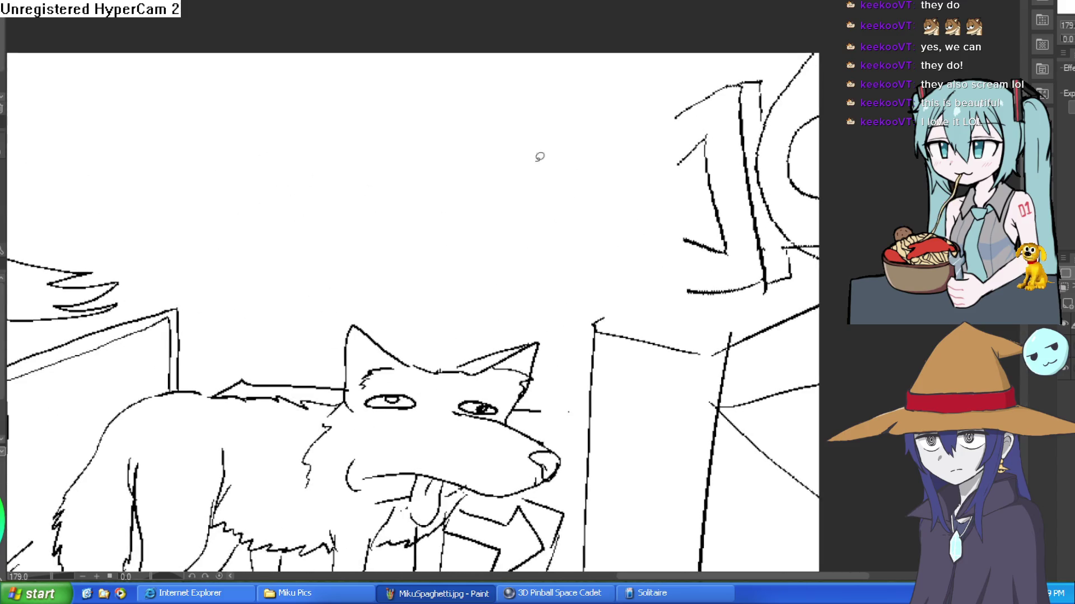
mouse_move(703, 141)
left_mouse_down()
mouse_move(684, 154)
mouse_move(690, 250)
left_mouse_up()
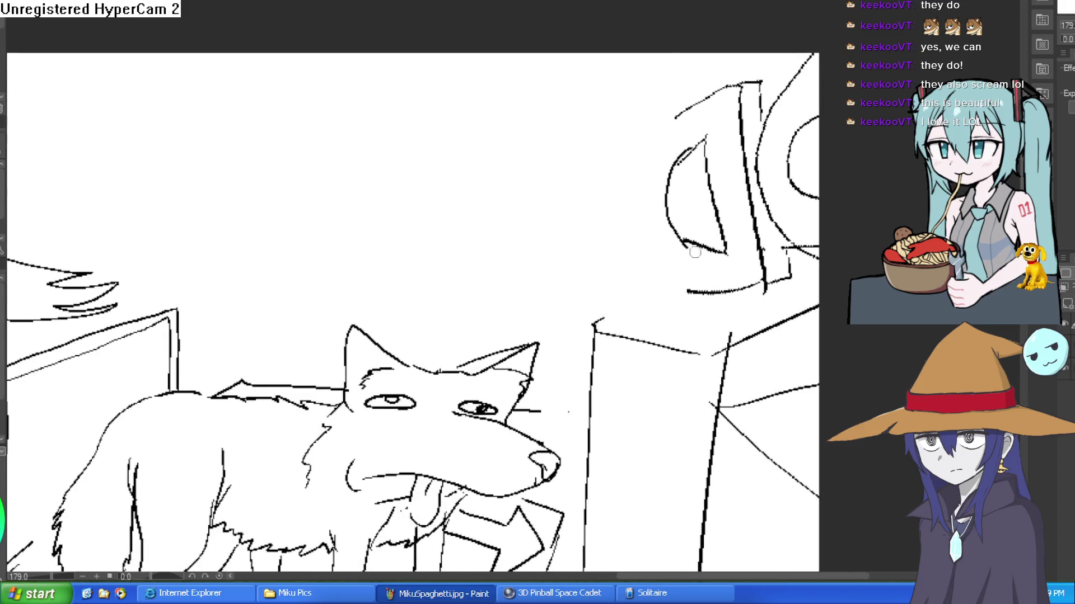
mouse_move(697, 107)
left_mouse_down()
mouse_move(644, 269)
mouse_move(703, 295)
left_mouse_up()
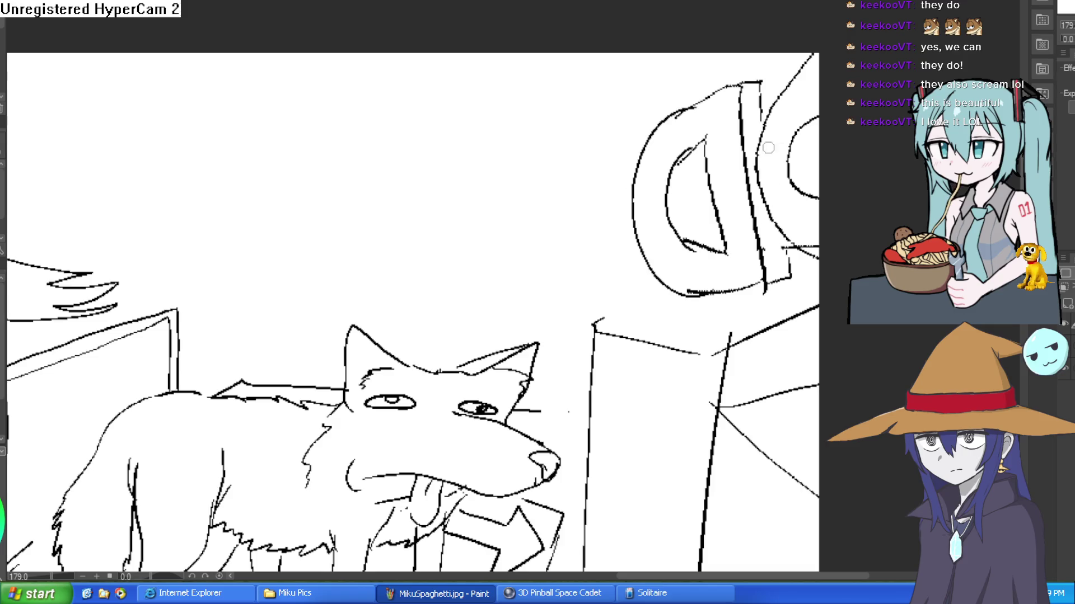
mouse_move(665, 114)
left_mouse_down()
mouse_move(653, 87)
mouse_move(566, 105)
mouse_move(593, 221)
mouse_move(590, 282)
mouse_move(613, 330)
mouse_move(661, 252)
left_mouse_up()
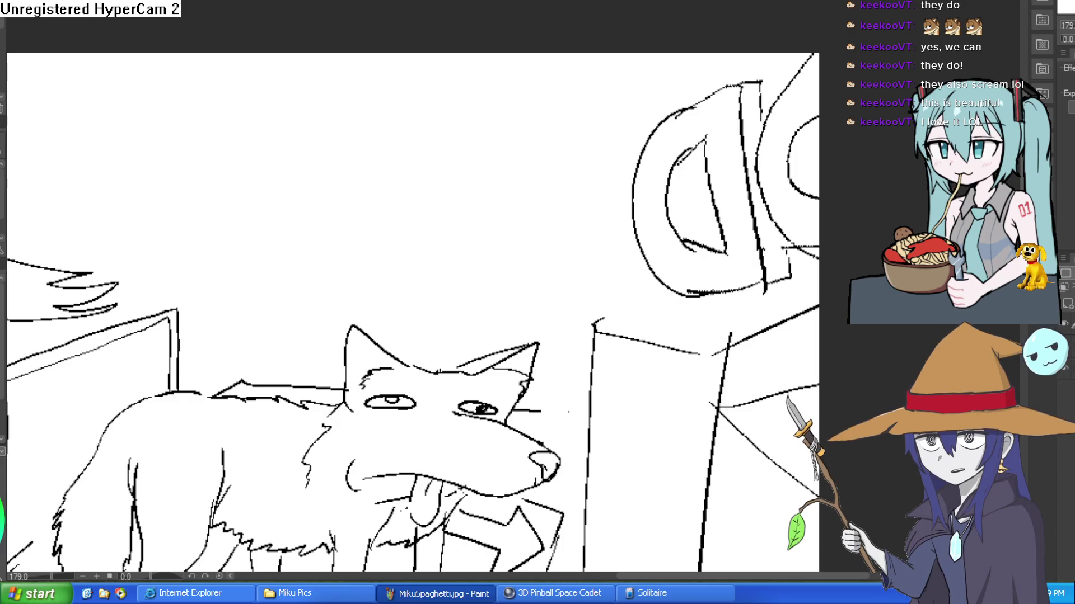
key("ctrl+z")
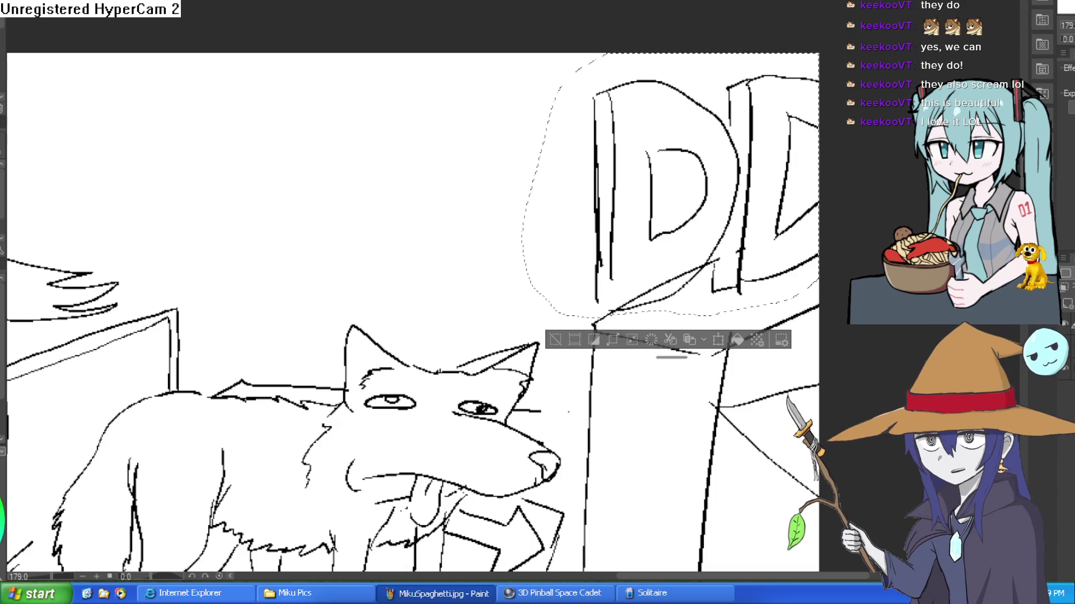
key("ctrl+d")
scroll(562, 294, "down", 3)
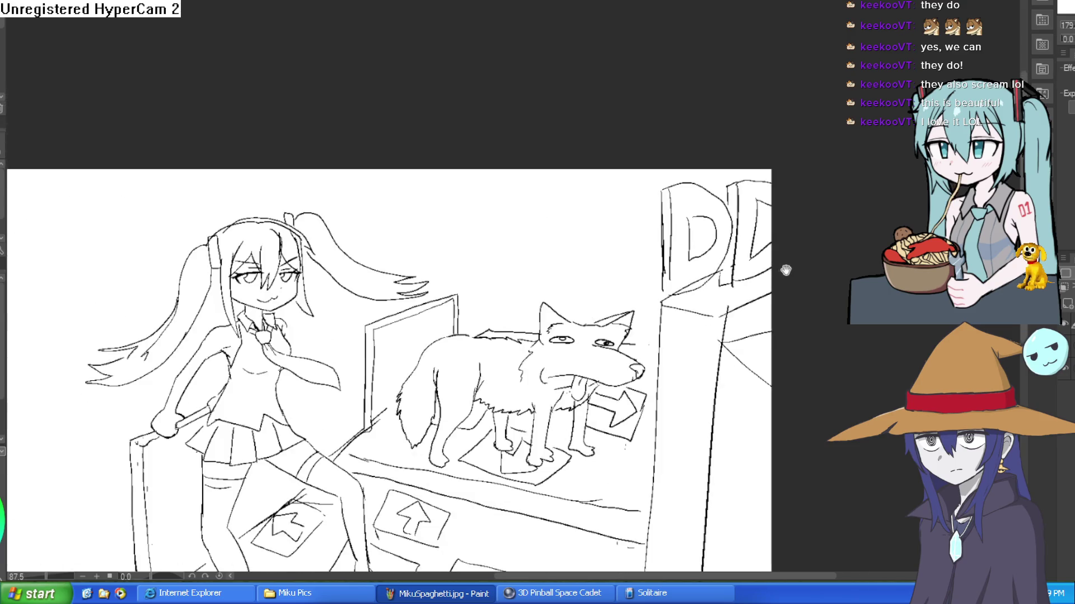
scroll(688, 230, "up", 5)
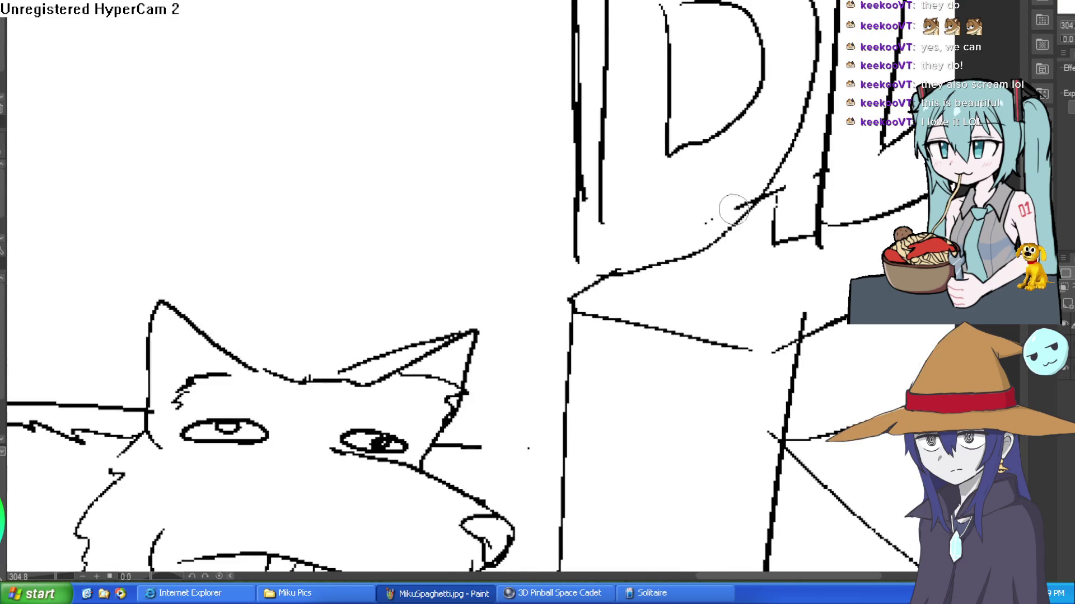
scroll(906, 126, "down", 3)
scroll(905, 118, "down", 4)
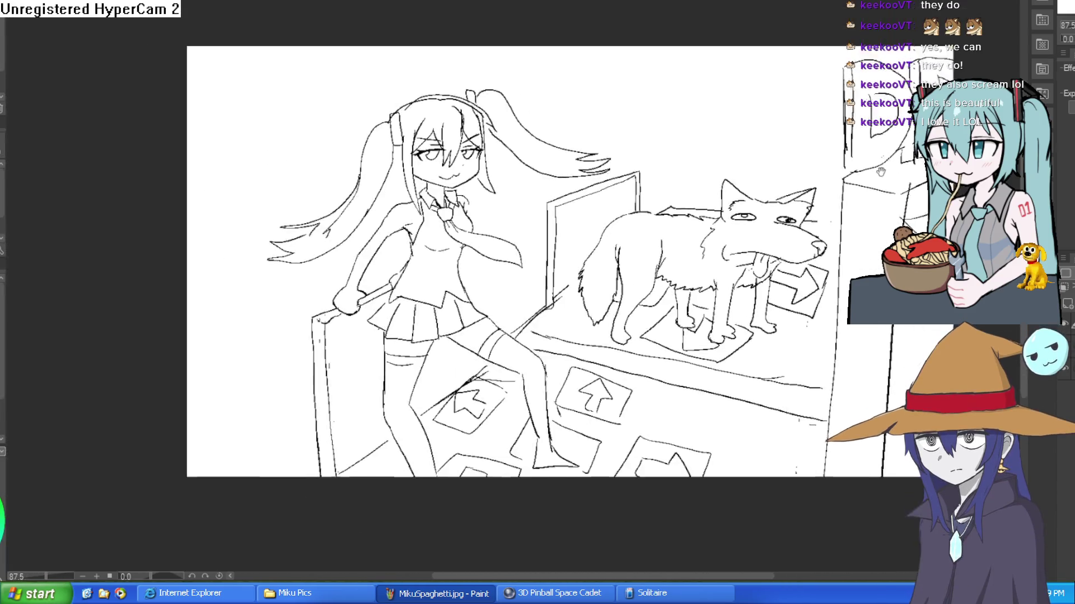
mouse_move(880, 171)
left_mouse_down()
mouse_move(927, 79)
mouse_move(921, 60)
mouse_move(815, 167)
left_mouse_up()
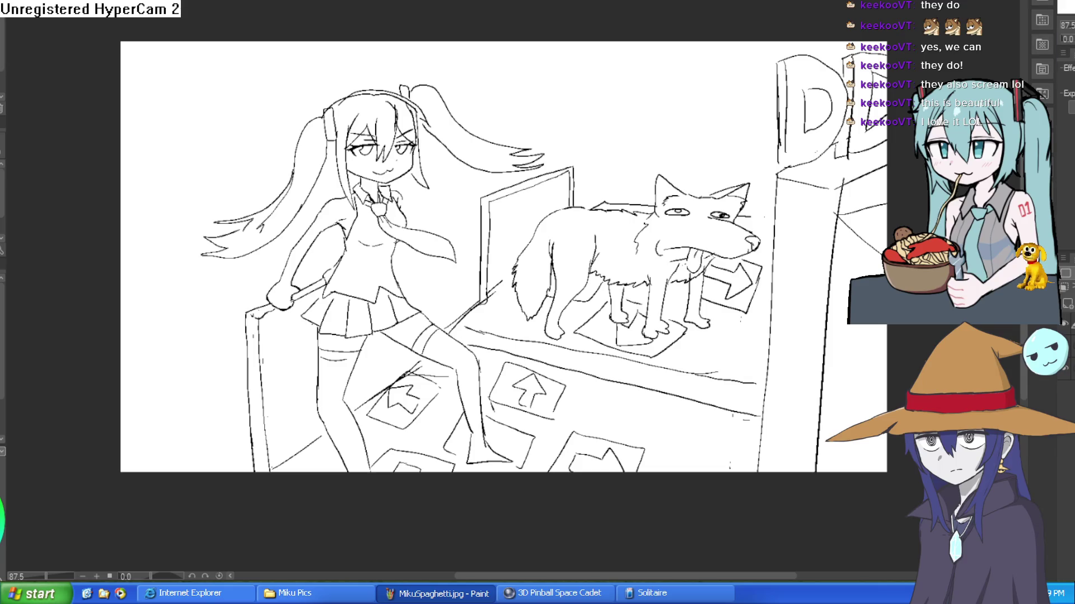
key("h")
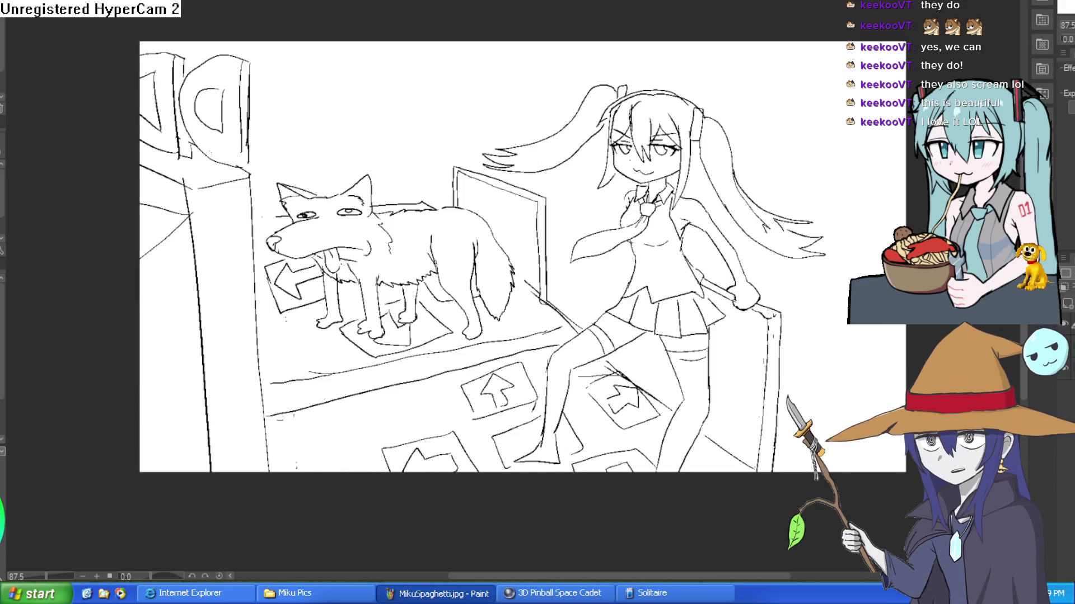
key("h")
scroll(849, 185, "up", 2)
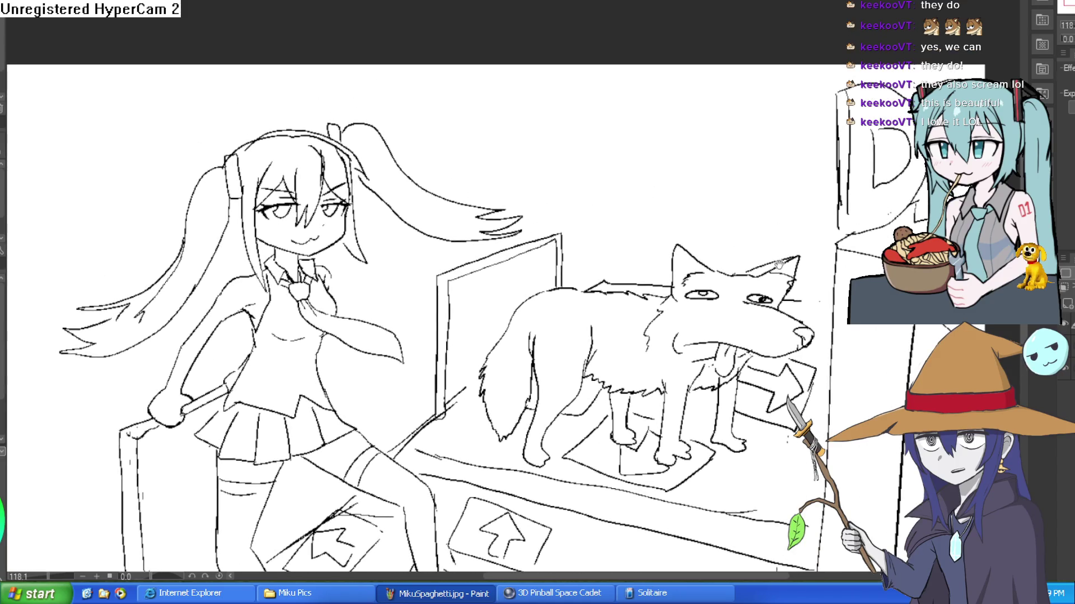
left_click_drag(780, 264, 741, 248)
scroll(809, 211, "down", 2)
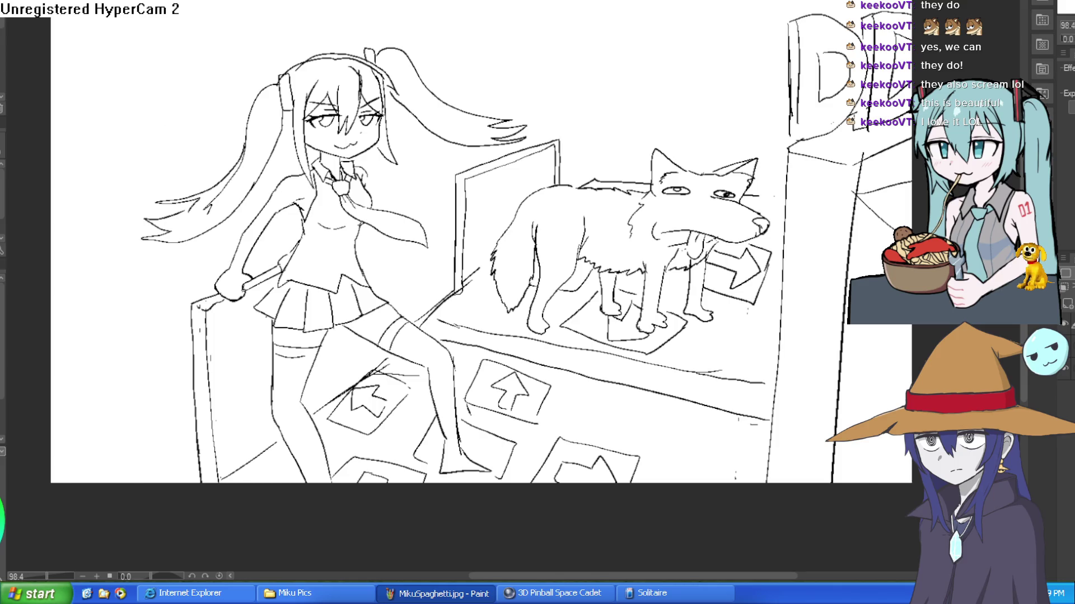
Draw a row of circle faces in the empty top-left area, undoing a small scribble.
left_click_drag(84, 50, 104, 50)
left_click_drag(72, 84, 59, 90)
left_click_drag(124, 79, 198, 48)
left_click_drag(197, 119, 211, 84)
mouse_move(241, 48)
left_mouse_down()
mouse_move(268, 43)
mouse_move(291, 16)
left_mouse_up()
mouse_move(214, 23)
left_mouse_down()
mouse_move(251, 48)
mouse_move(255, 65)
left_mouse_up()
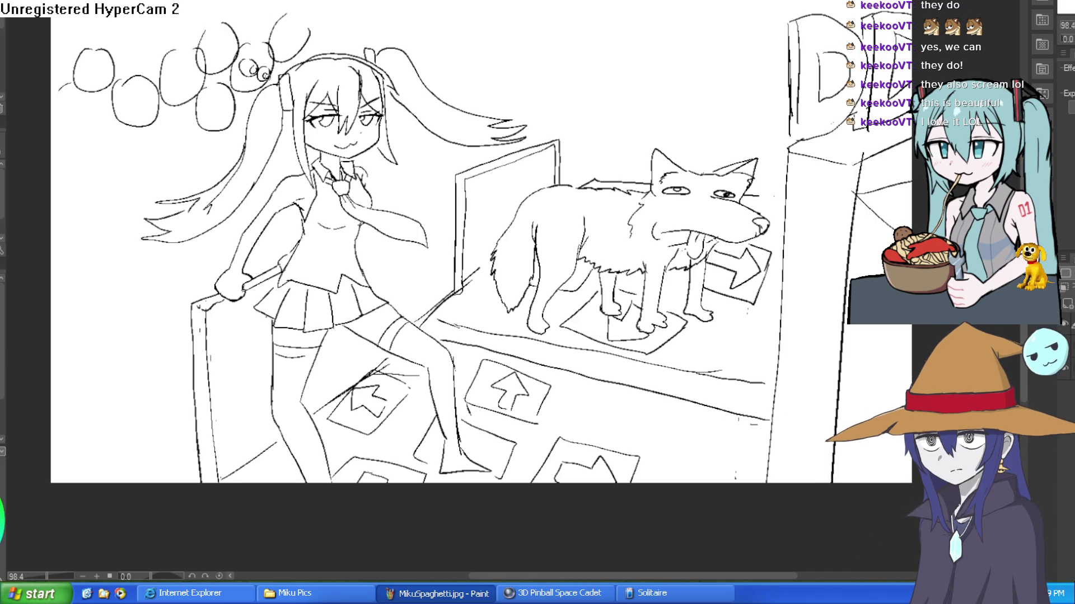
key("ctrl+z")
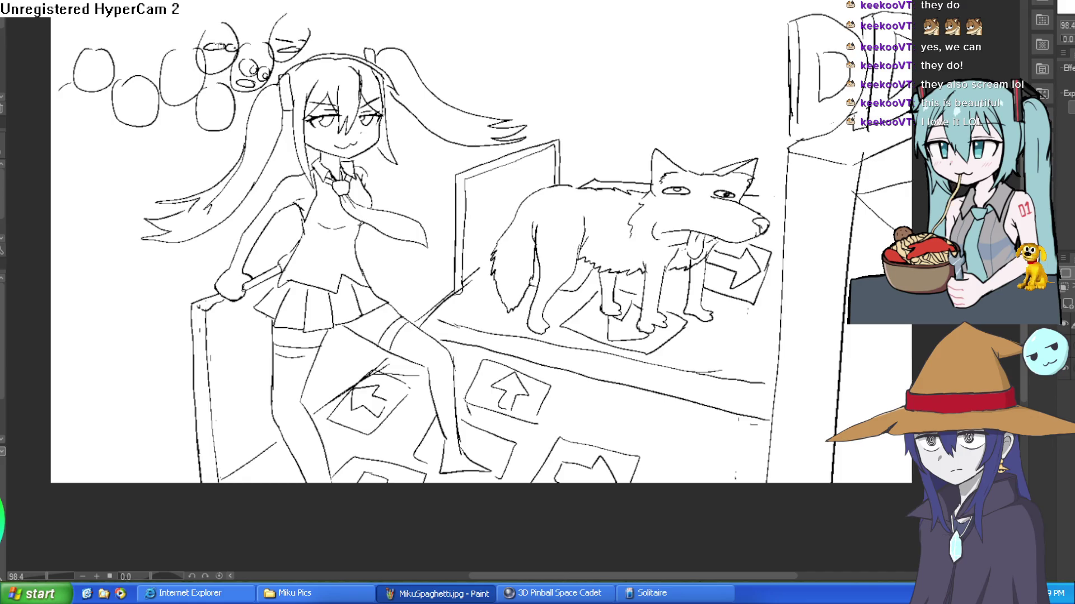
Draw an X inside one circle and a wavy w mouth in another.
scroll(182, 74, "up", 5)
left_click_drag(132, 162, 224, 178)
mouse_move(218, 142)
left_mouse_down()
mouse_move(170, 189)
mouse_move(190, 269)
mouse_move(110, 214)
left_mouse_up()
scroll(417, 235, "down", 2)
mouse_move(417, 235)
left_mouse_down()
mouse_move(505, 159)
mouse_move(503, 177)
mouse_move(541, 172)
mouse_move(545, 194)
left_mouse_up()
mouse_move(469, 105)
left_mouse_down()
mouse_move(439, 116)
mouse_move(475, 99)
left_mouse_up()
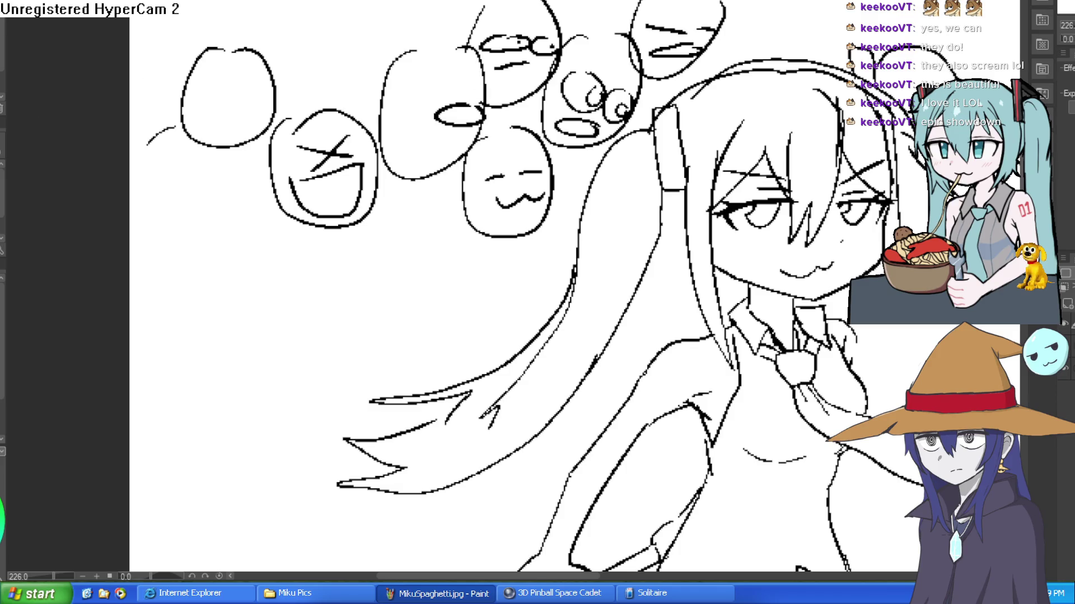
Draw the left face's eye details, side marks and mouth, joining a stroke to the right face.
mouse_move(391, 148)
left_mouse_down()
mouse_move(341, 190)
mouse_move(425, 137)
mouse_move(387, 174)
left_mouse_up()
key("ctrl+alt+0")
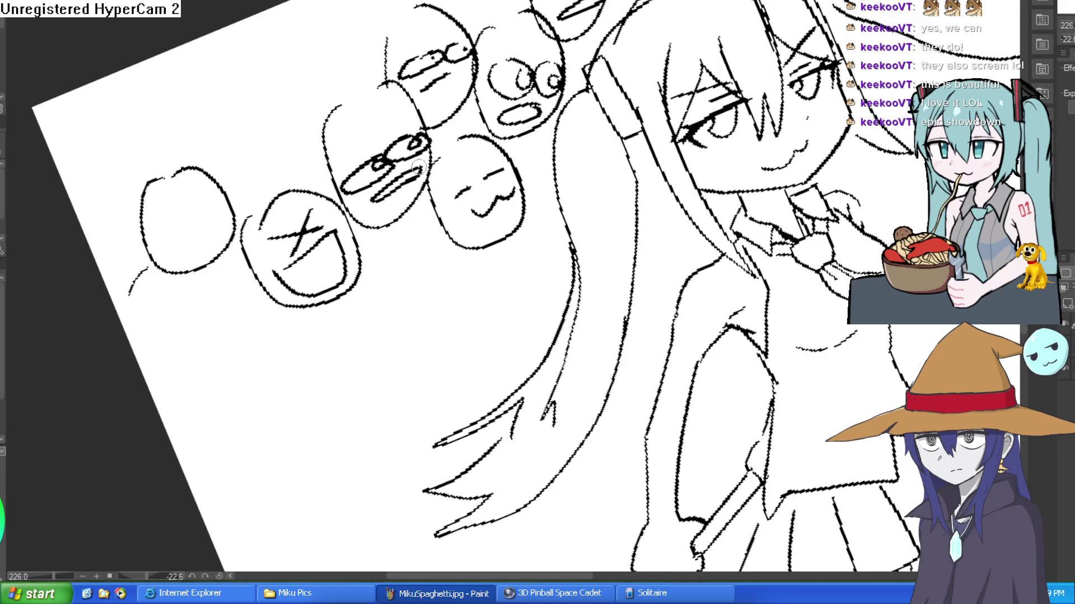
left_click_drag(571, 136, 483, 73)
scroll(483, 73, "up", 5)
scroll(379, 65, "up", 2)
mouse_move(369, 8)
left_mouse_down()
mouse_move(336, 19)
mouse_move(424, 38)
mouse_move(478, 72)
mouse_move(412, 40)
mouse_move(447, 93)
left_mouse_up()
key("ctrl+z")
left_click_drag(397, 42, 428, 70)
mouse_move(336, 33)
left_mouse_down()
mouse_move(358, 92)
mouse_move(450, 119)
left_mouse_up()
mouse_move(352, 72)
left_mouse_down()
mouse_move(345, 89)
mouse_move(354, 124)
mouse_move(424, 150)
mouse_move(462, 143)
left_mouse_up()
left_click_drag(475, 130, 472, 106)
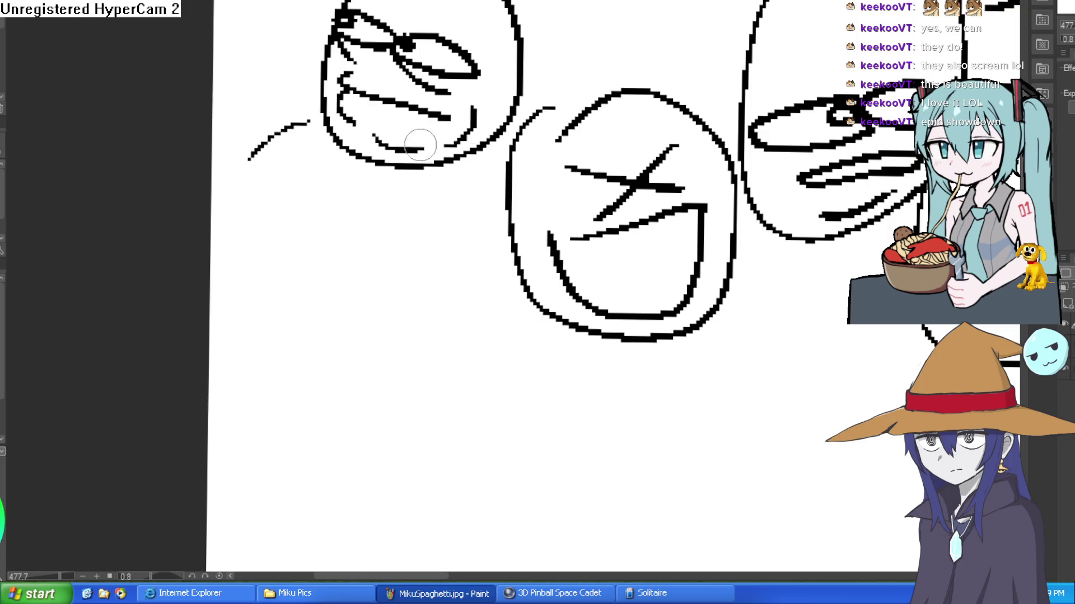
left_click_drag(480, 155, 510, 162)
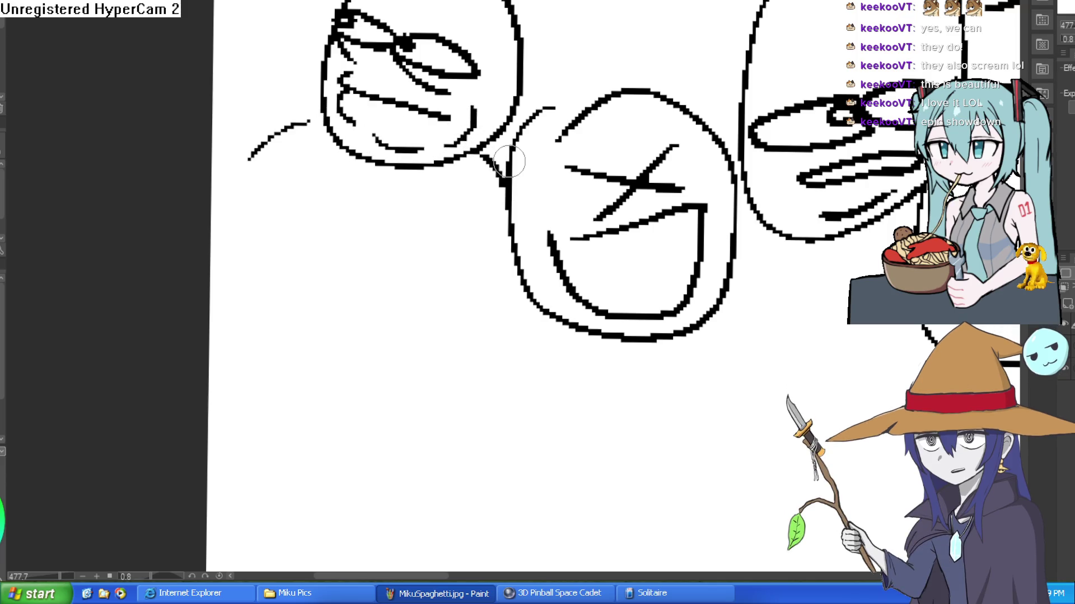
Thicken the top-left face's upper head outline.
scroll(661, 95, "down", 3)
mouse_move(661, 95)
left_mouse_down()
mouse_move(672, 144)
mouse_move(611, 148)
left_mouse_up()
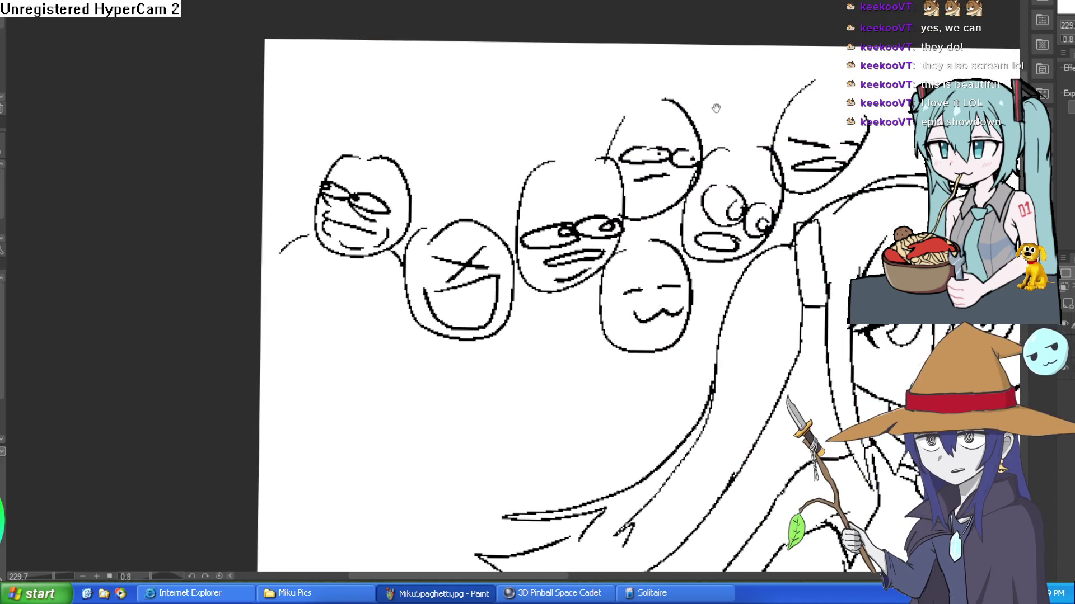
scroll(722, 108, "down", 1)
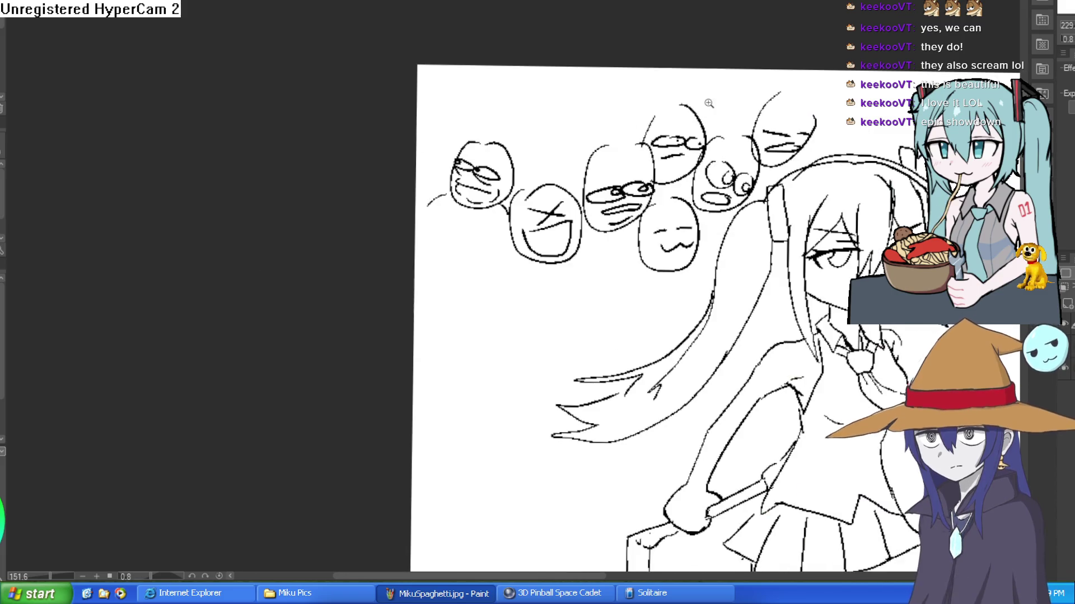
scroll(504, 160, "up", 5)
mouse_move(679, 146)
left_mouse_down()
mouse_move(720, 211)
mouse_move(696, 283)
mouse_move(761, 235)
mouse_move(744, 239)
mouse_move(636, 149)
mouse_move(656, 152)
left_mouse_up()
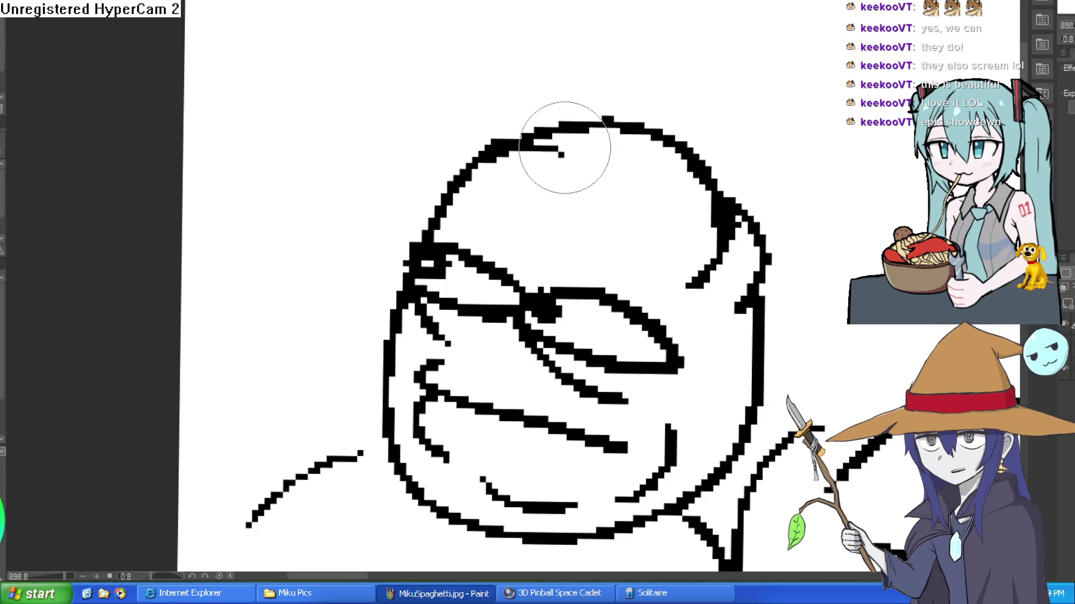
Draw two body outline lines beneath the crowd of faces.
scroll(653, 149, "down", 3)
scroll(772, 103, "down", 2)
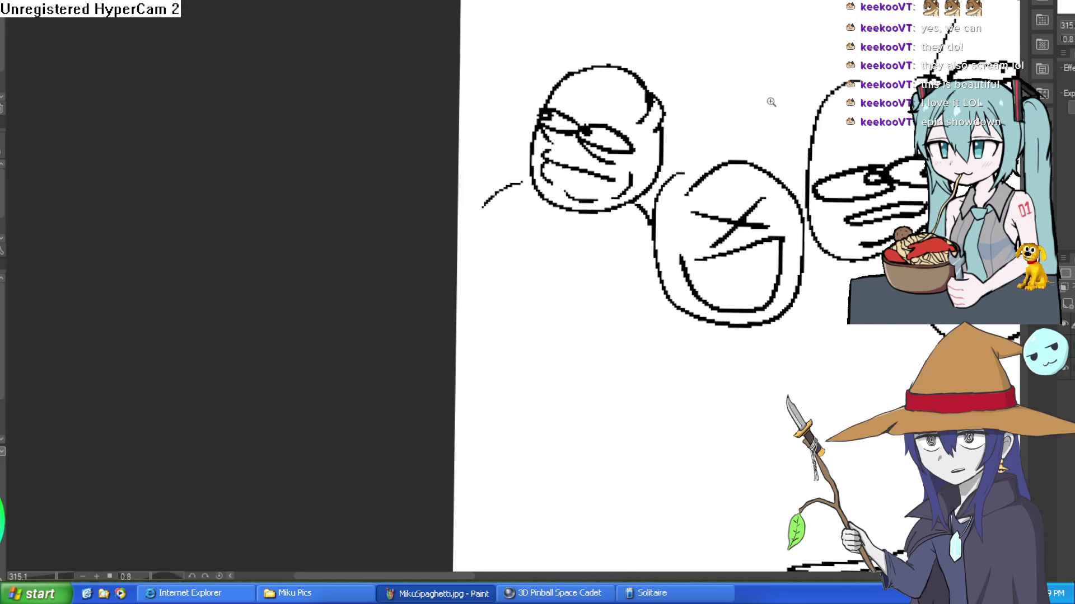
scroll(713, 103, "up", 5)
scroll(714, 102, "down", 4)
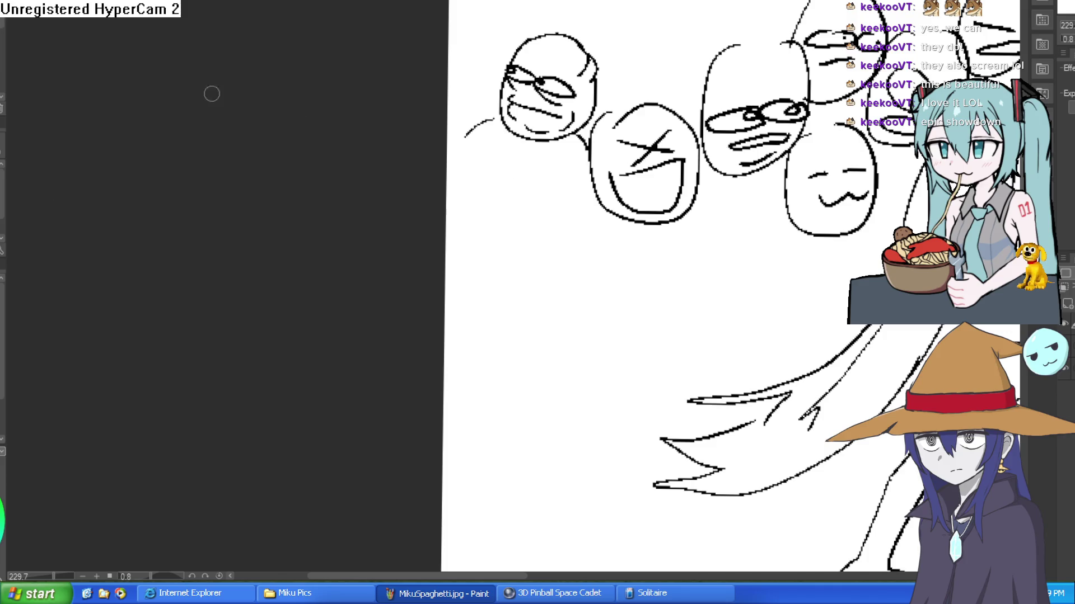
left_click_drag(595, 203, 550, 306)
left_click_drag(695, 203, 710, 312)
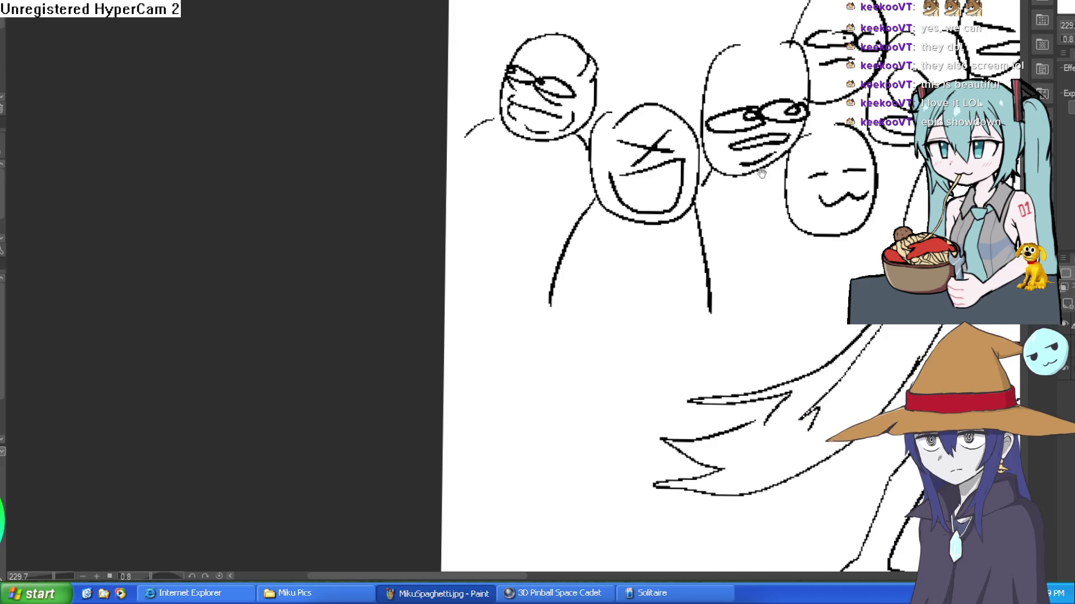
scroll(656, 132, "down", 3)
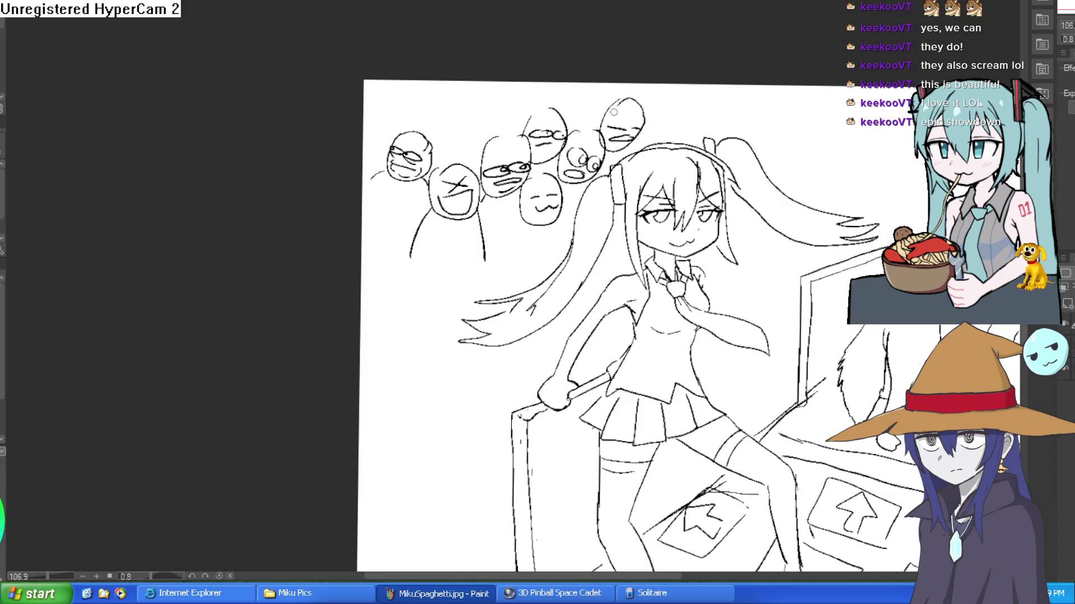
scroll(613, 112, "up", 2)
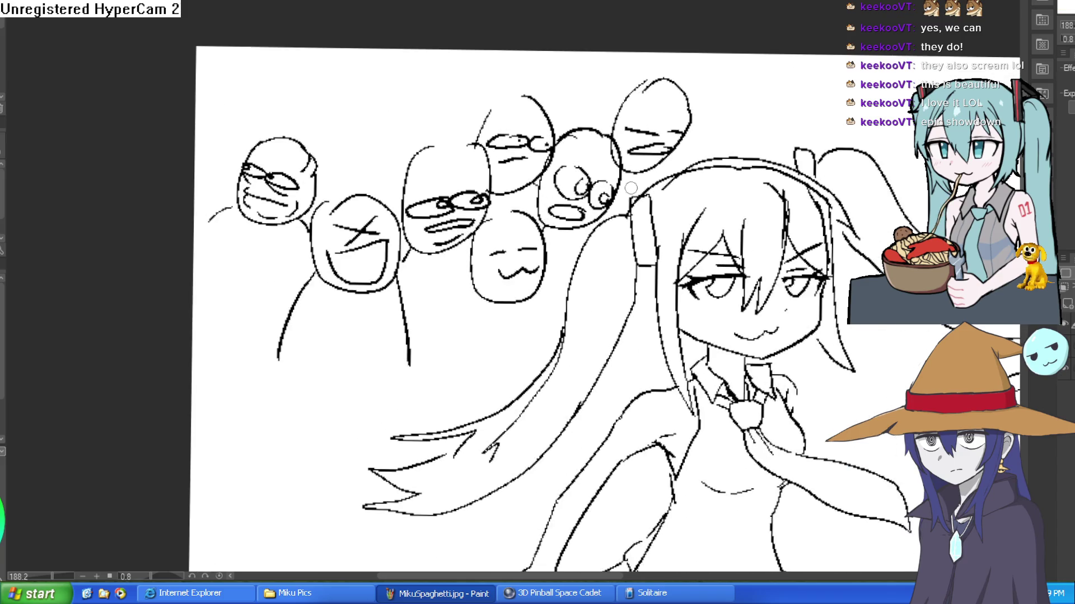
Redraw the upper-right face's eyes, add eyebrows, and touch up its mouth.
left_click_drag(661, 165, 675, 181)
mouse_move(655, 134)
left_mouse_down()
mouse_move(621, 127)
mouse_move(683, 140)
mouse_move(681, 126)
left_mouse_up()
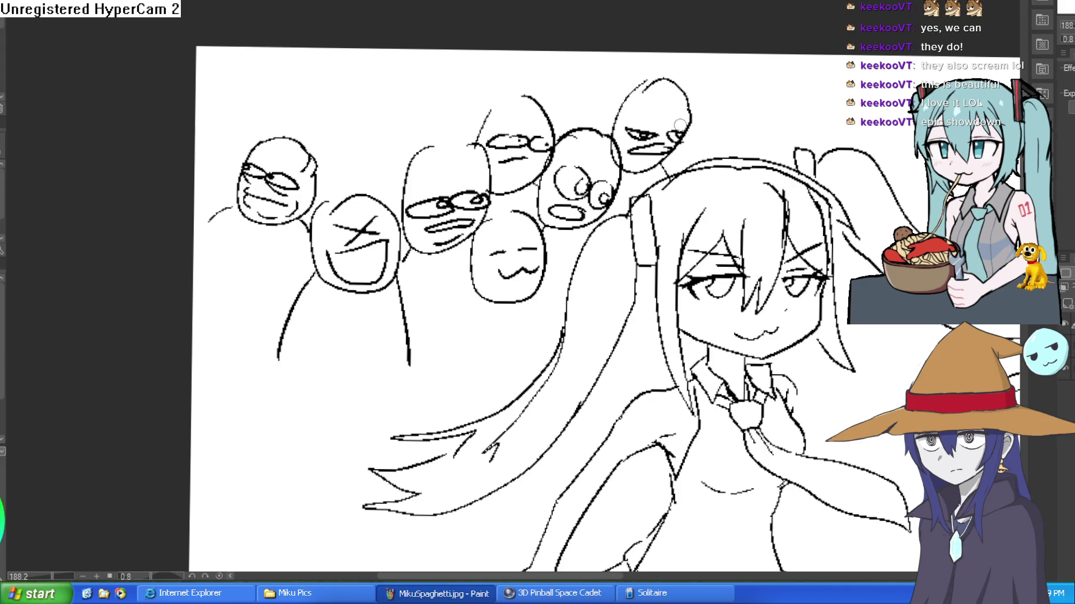
scroll(683, 124, "up", 2)
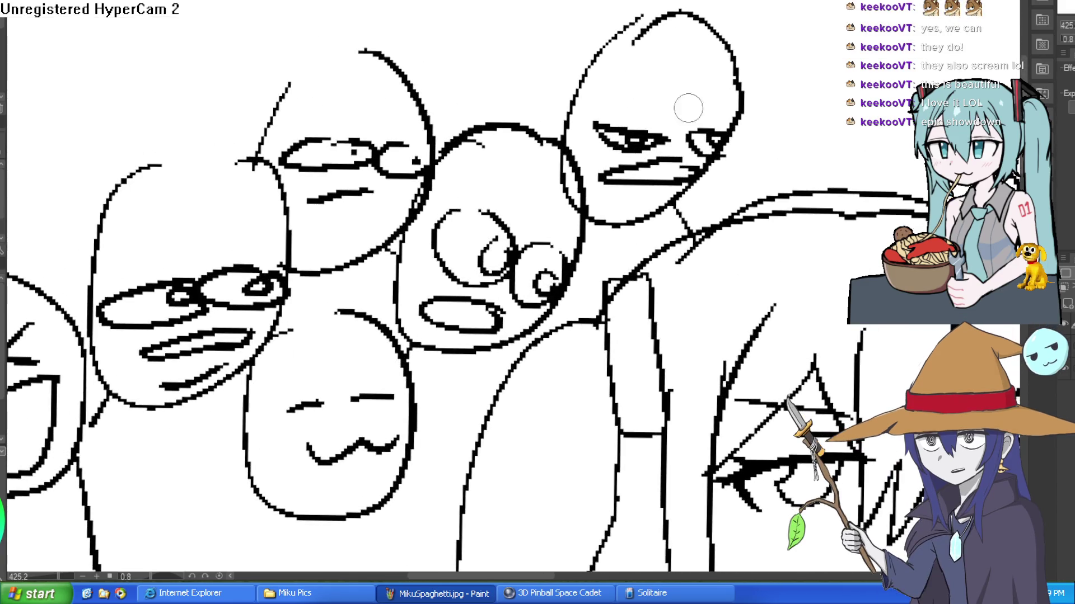
mouse_move(600, 96)
left_mouse_down()
mouse_move(666, 123)
mouse_move(727, 101)
left_mouse_up()
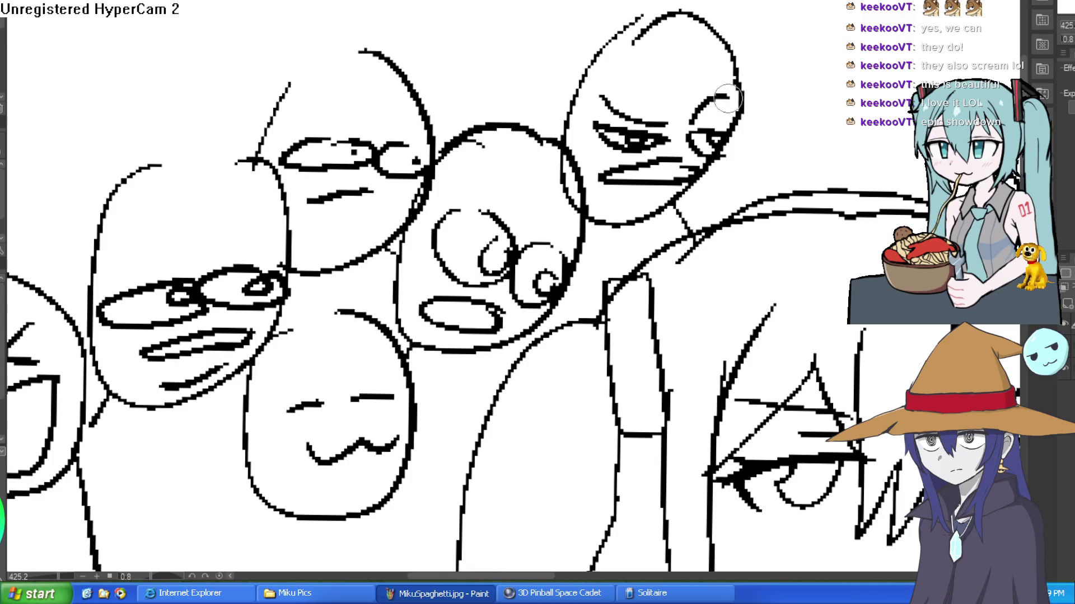
left_click_drag(592, 159, 593, 193)
scroll(569, 183, "down", 3)
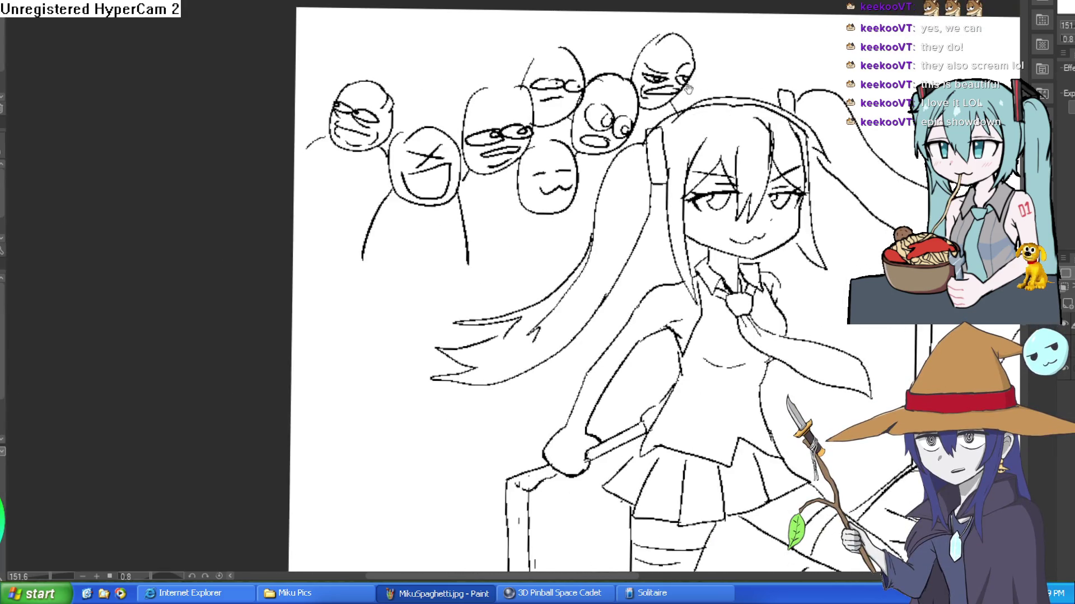
Zoom in on the faces, then fit and reposition the whole drawing in view.
mouse_move(688, 90)
left_mouse_down()
mouse_move(642, 108)
mouse_move(641, 151)
left_mouse_up()
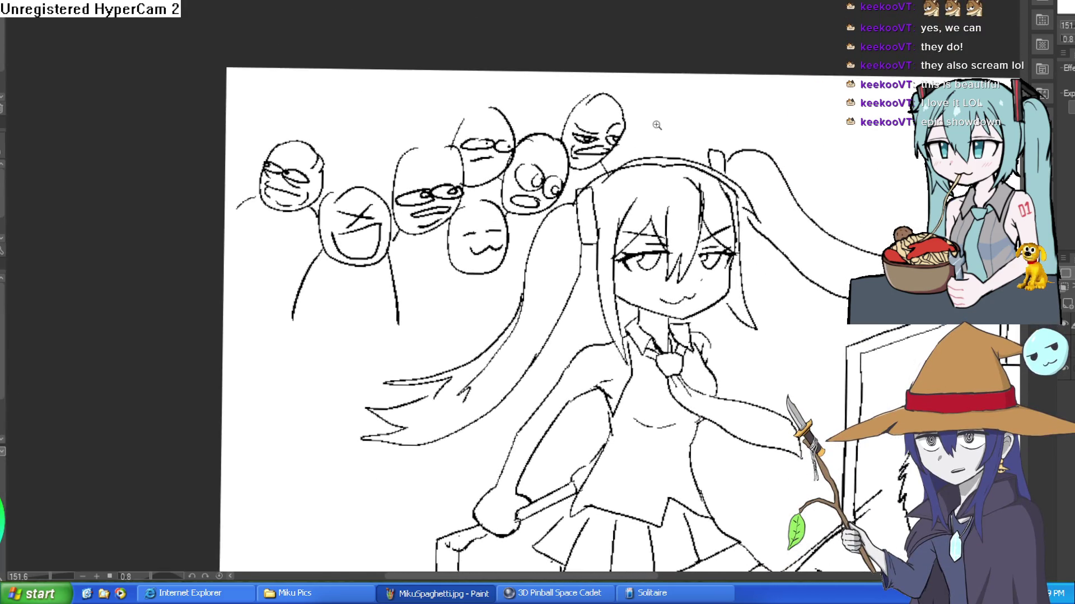
left_click(660, 123)
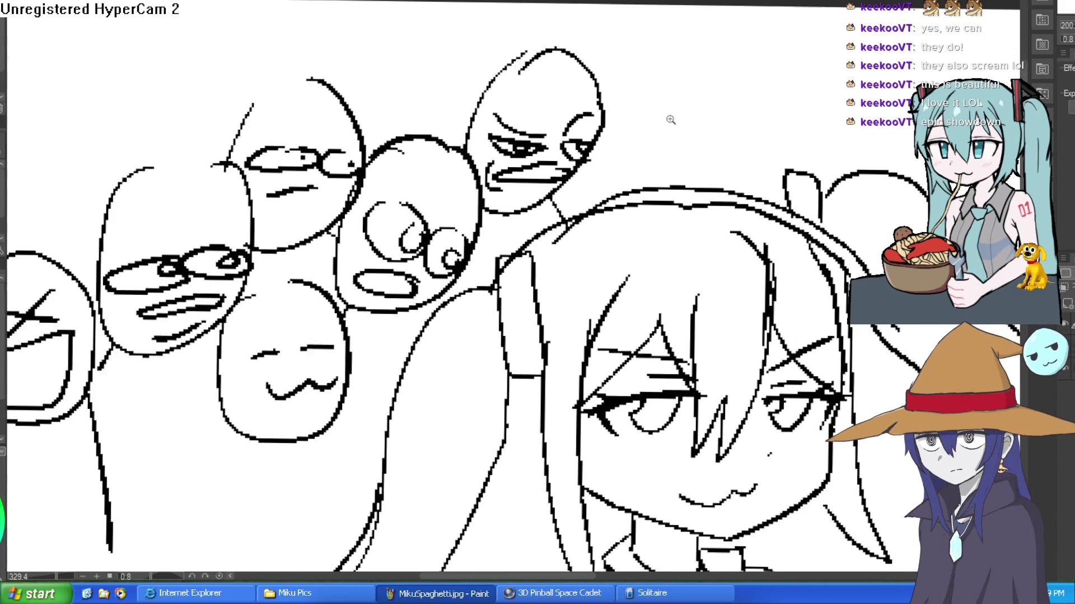
left_click(661, 124)
left_click_drag(695, 135, 698, 173)
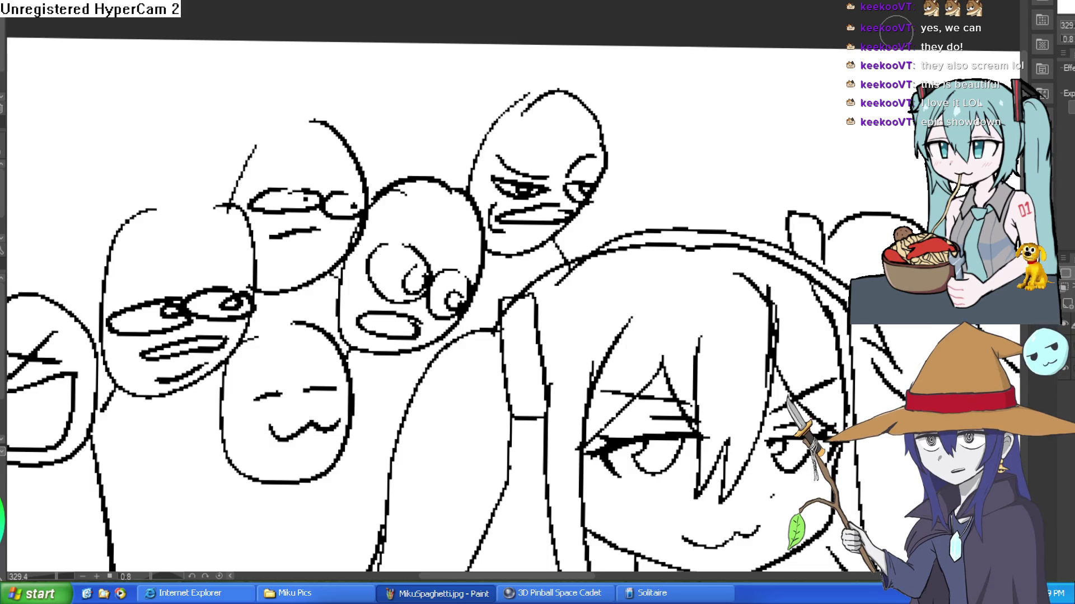
key("ctrl+0")
mouse_move(854, 119)
left_mouse_down()
mouse_move(804, 102)
mouse_move(783, 118)
mouse_move(686, 103)
left_mouse_up()
left_click_drag(499, 37, 582, 49)
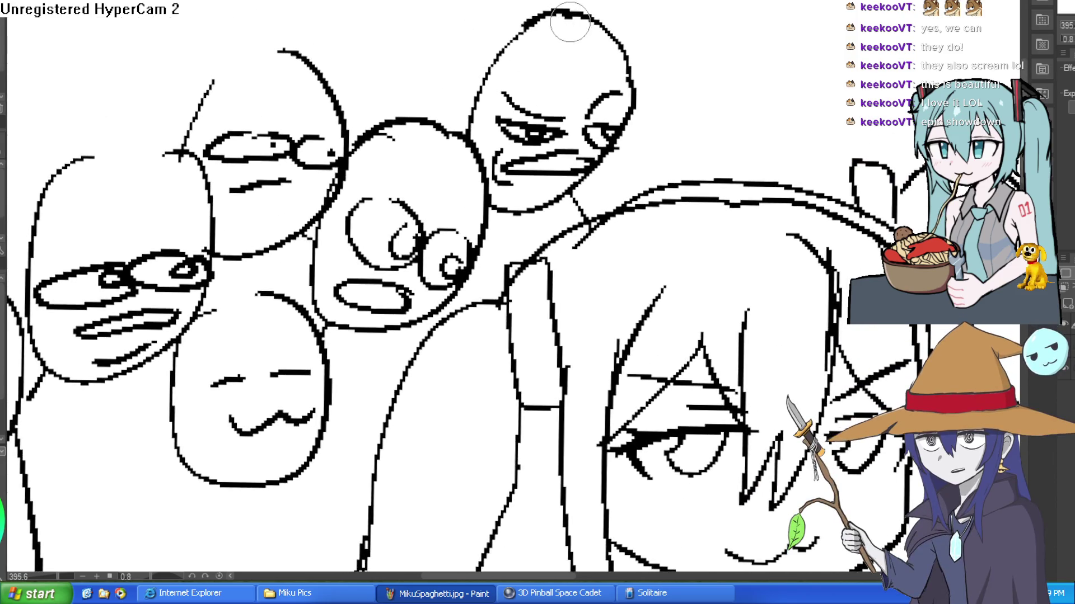
scroll(548, 28, "down", 5)
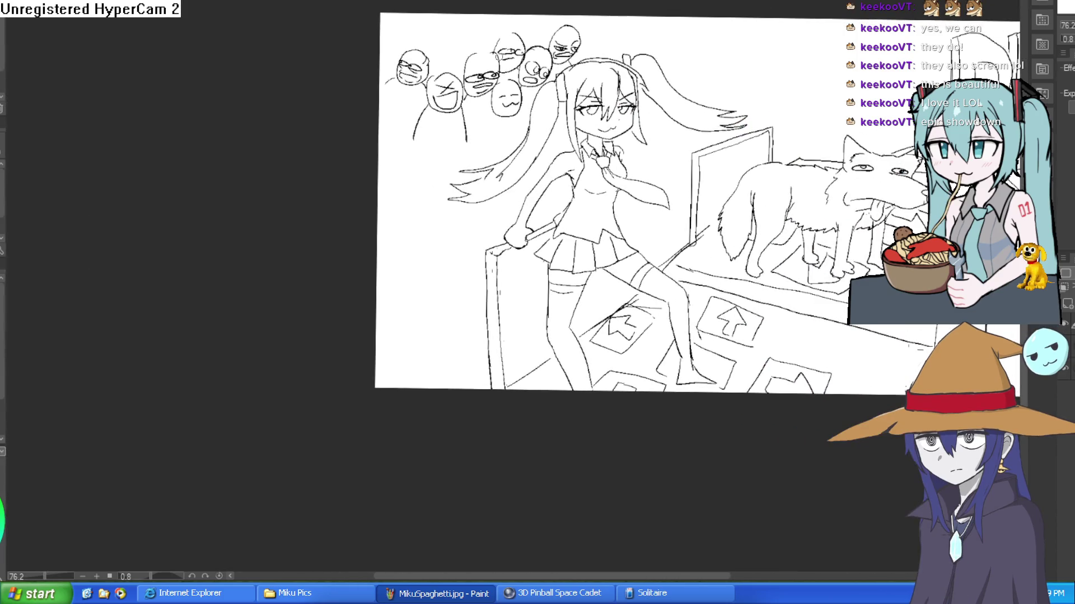
scroll(503, 23, "up", 4)
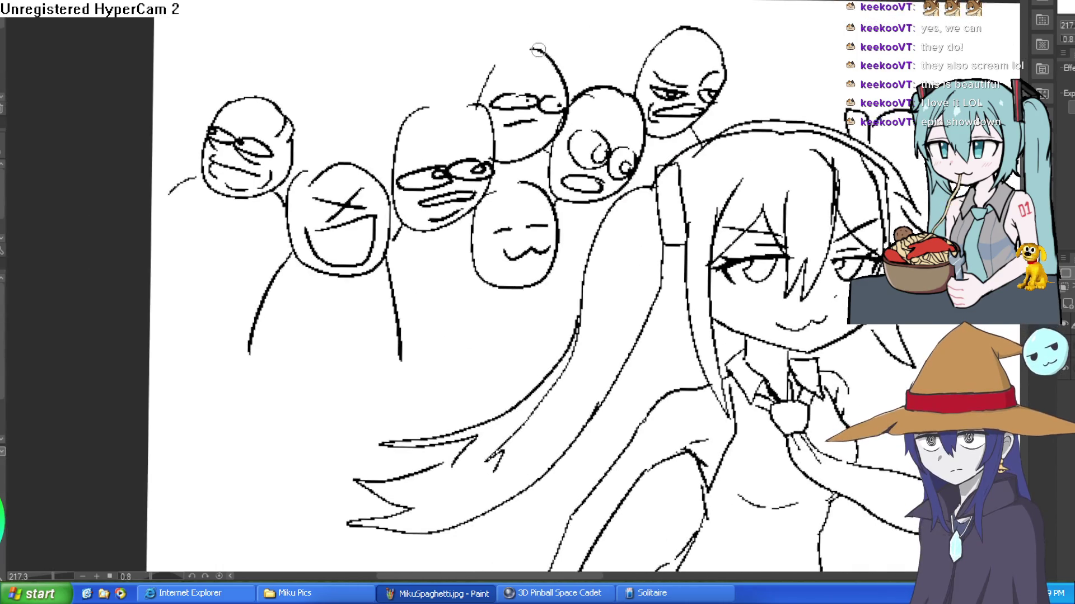
scroll(521, 73, "down", 5)
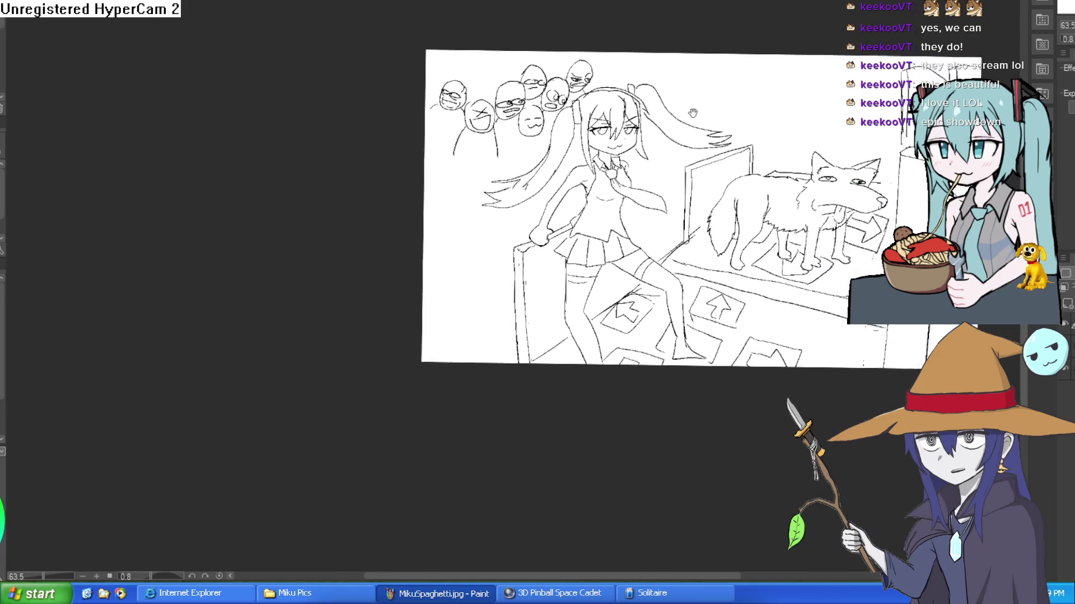
left_click_drag(798, 139, 722, 205)
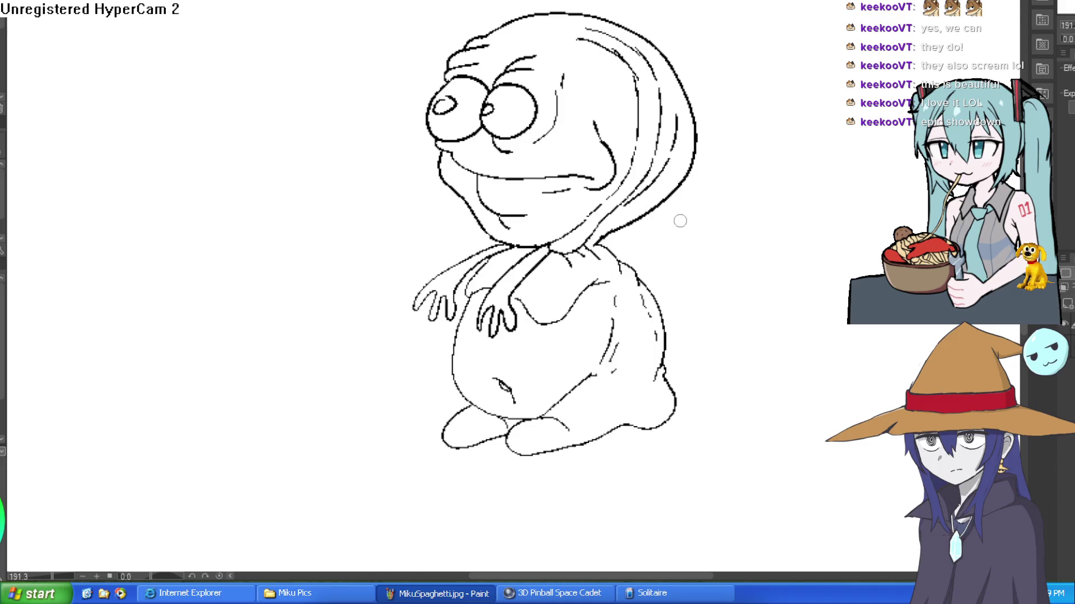
Replace a stray stroke and redraw the creature's shoulder lines and neck curve.
left_click_drag(674, 247, 700, 305)
key("ctrl+z")
scroll(607, 235, "up", 3)
mouse_move(605, 246)
left_mouse_down()
mouse_move(616, 232)
mouse_move(635, 247)
mouse_move(608, 241)
left_mouse_up()
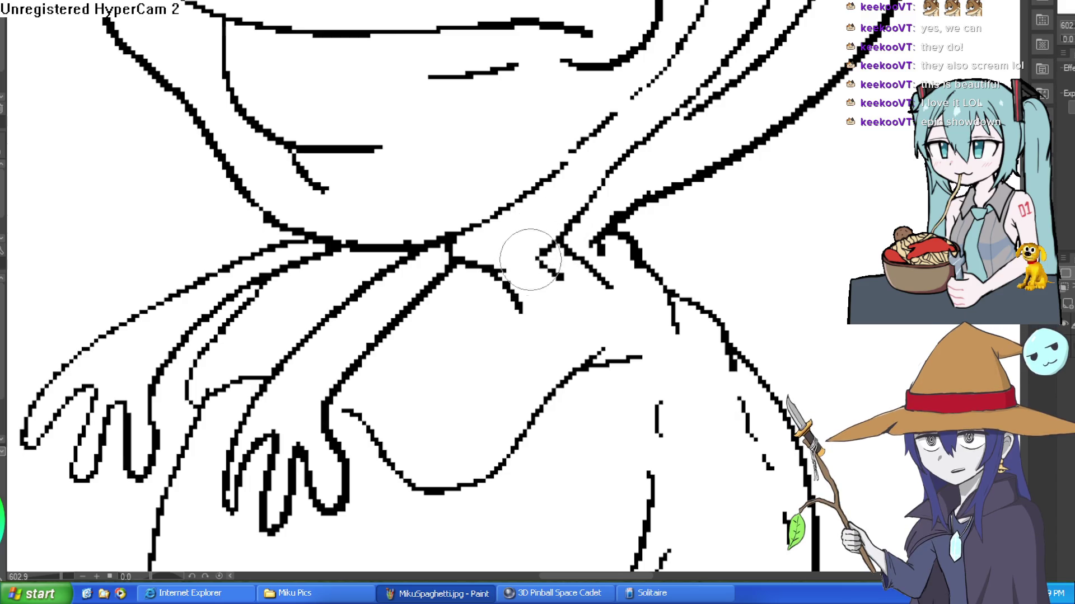
left_click_drag(504, 280, 482, 270)
left_click_drag(543, 255, 559, 238)
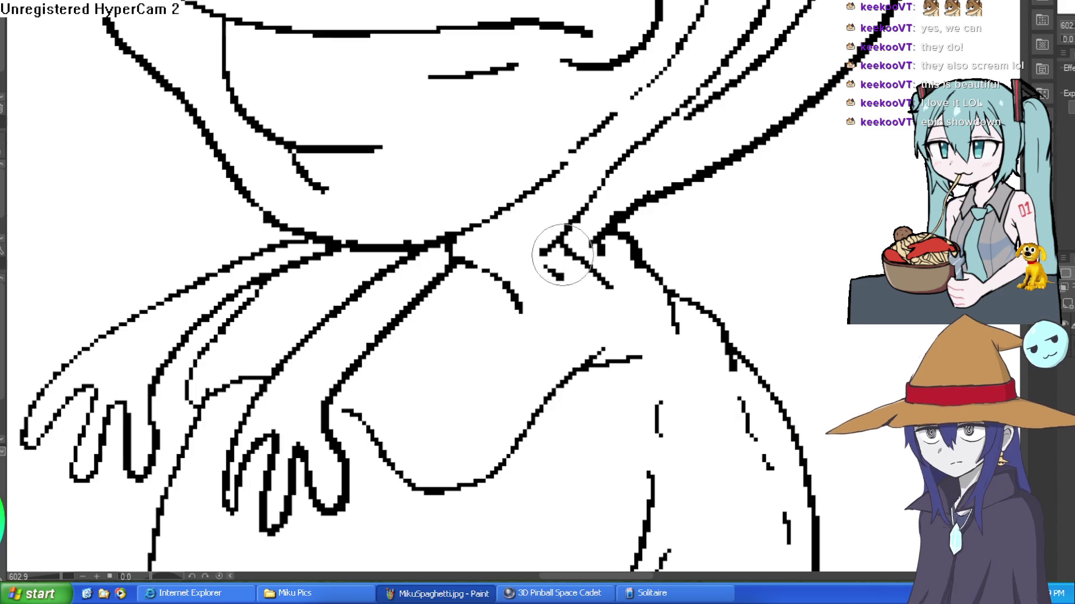
Add thin diagonal fold strokes around the creature's neck.
scroll(476, 202, "down", 2)
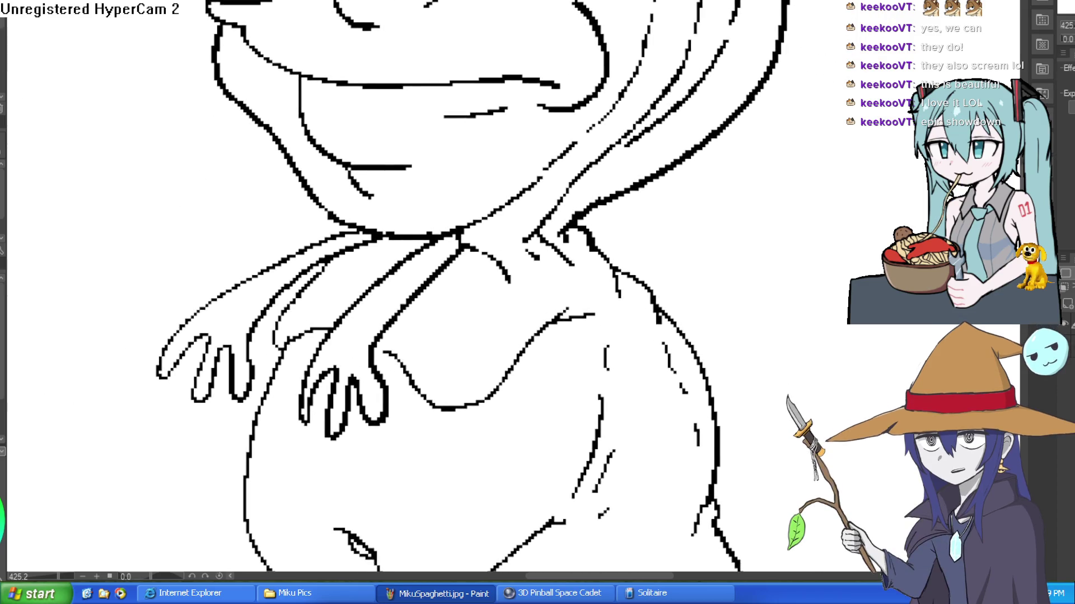
scroll(531, 249, "up", 2)
mouse_move(480, 262)
left_mouse_down()
mouse_move(459, 269)
mouse_move(444, 307)
mouse_move(437, 263)
left_mouse_up()
mouse_move(446, 216)
left_mouse_down()
mouse_move(431, 247)
mouse_move(454, 214)
mouse_move(386, 277)
left_mouse_up()
mouse_move(442, 221)
left_mouse_down()
mouse_move(372, 276)
mouse_move(422, 211)
mouse_move(437, 229)
mouse_move(411, 231)
mouse_move(363, 280)
left_mouse_up()
mouse_move(252, 241)
left_mouse_down()
mouse_move(481, 139)
mouse_move(358, 202)
left_mouse_up()
Clean up the shoulder and neck lines into a single diagonal.
left_click_drag(487, 130, 384, 162)
mouse_move(448, 143)
left_mouse_down()
mouse_move(476, 103)
mouse_move(487, 154)
mouse_move(354, 199)
mouse_move(426, 168)
left_mouse_up()
scroll(169, 162, "down", 5)
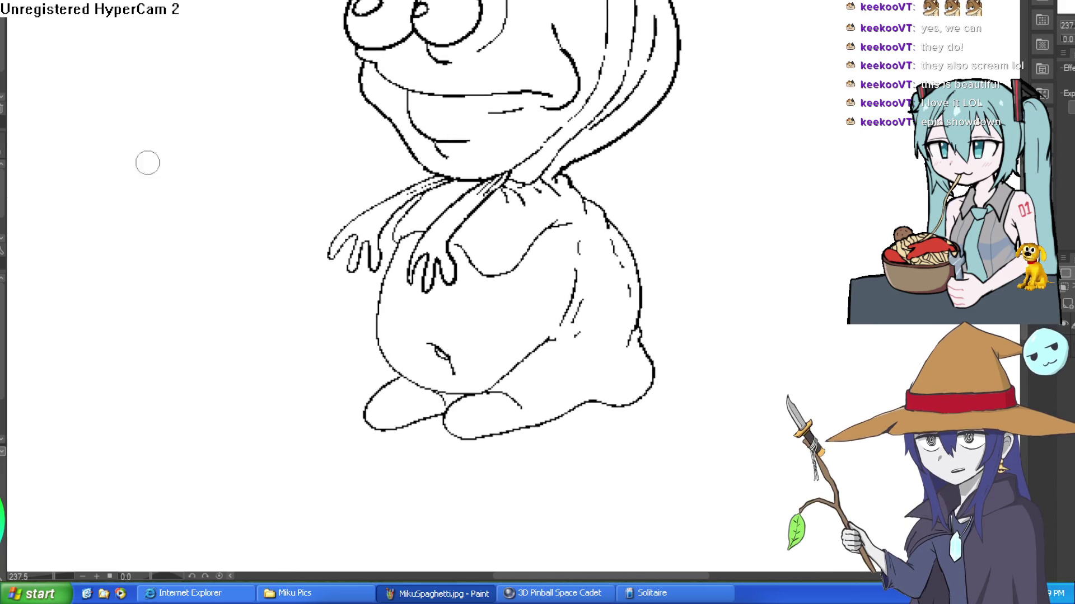
scroll(464, 157, "up", 7)
mouse_move(288, 211)
left_mouse_down()
mouse_move(467, 84)
mouse_move(425, 129)
mouse_move(395, 108)
mouse_move(457, 118)
left_mouse_up()
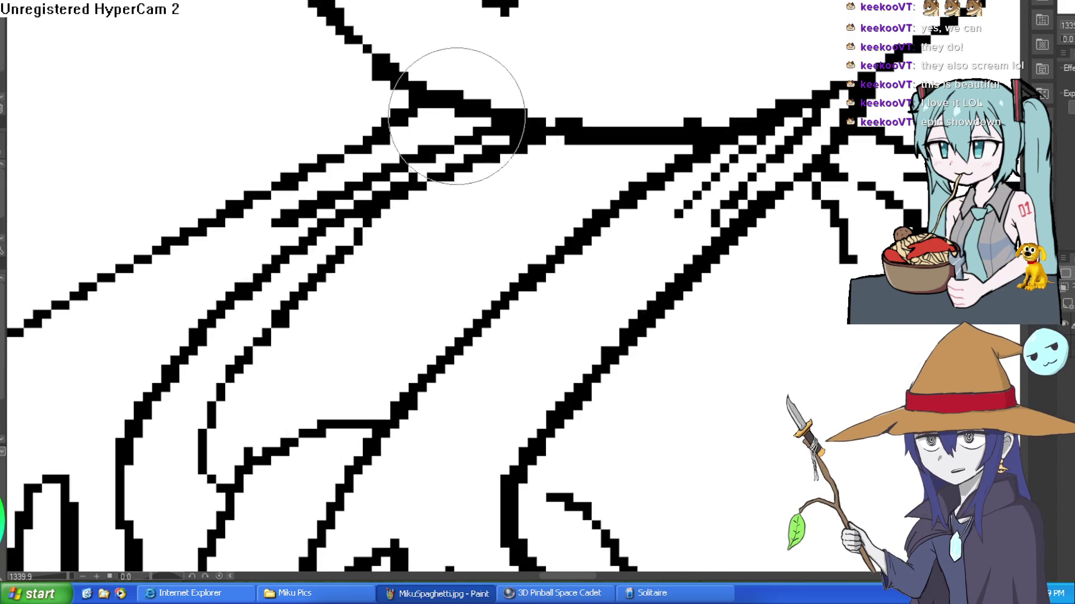
scroll(457, 117, "down", 3)
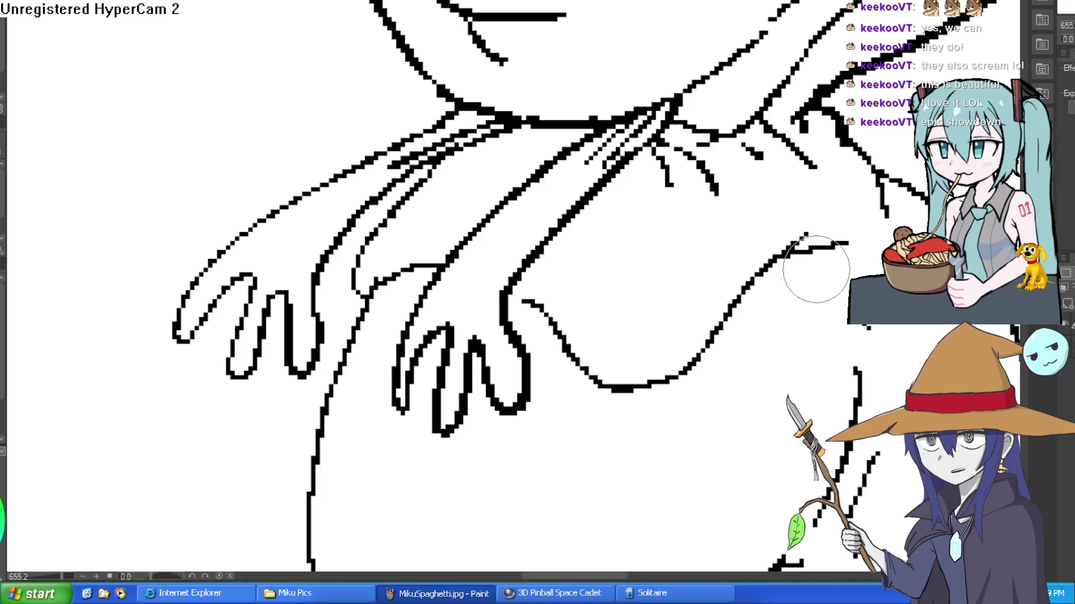
Add a short body stroke and fill the left eye's pupil black.
scroll(820, 216, "down", 5)
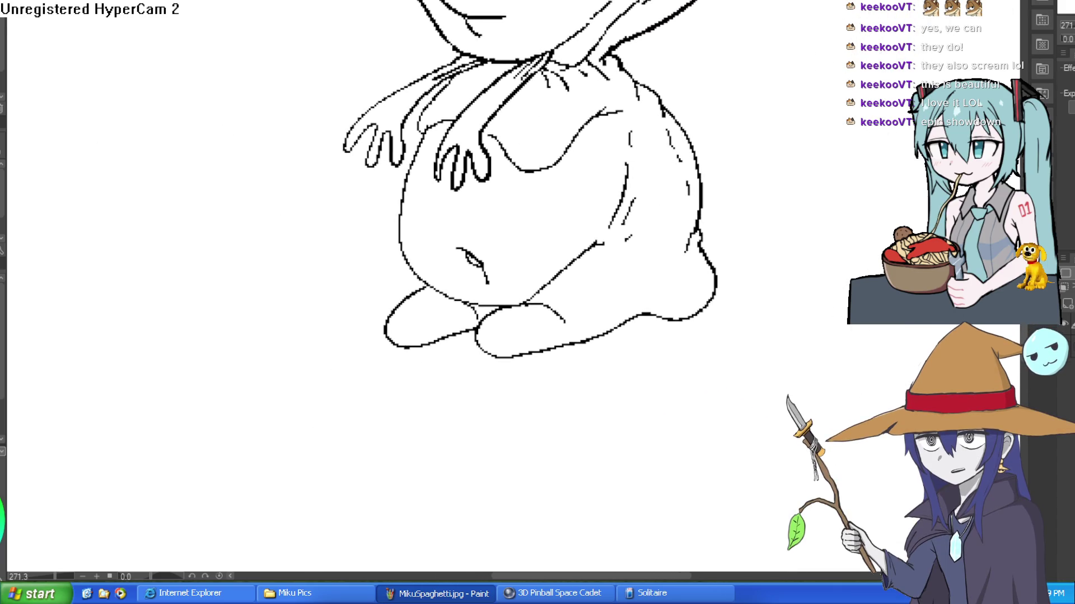
left_click_drag(708, 93, 710, 134)
left_click_drag(596, 259, 606, 212)
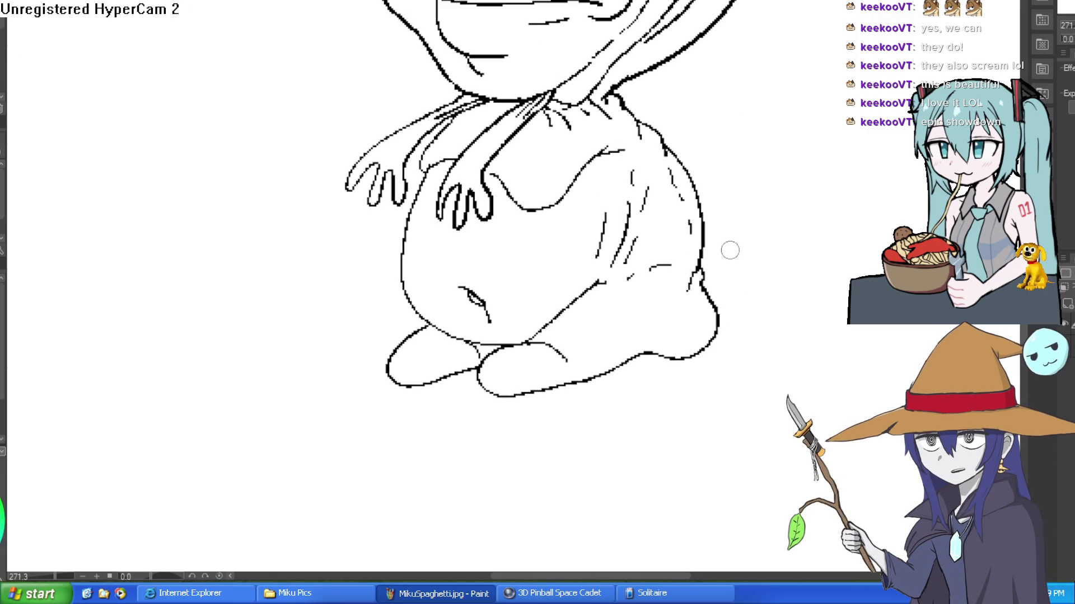
scroll(729, 249, "down", 3)
scroll(546, 159, "up", 4)
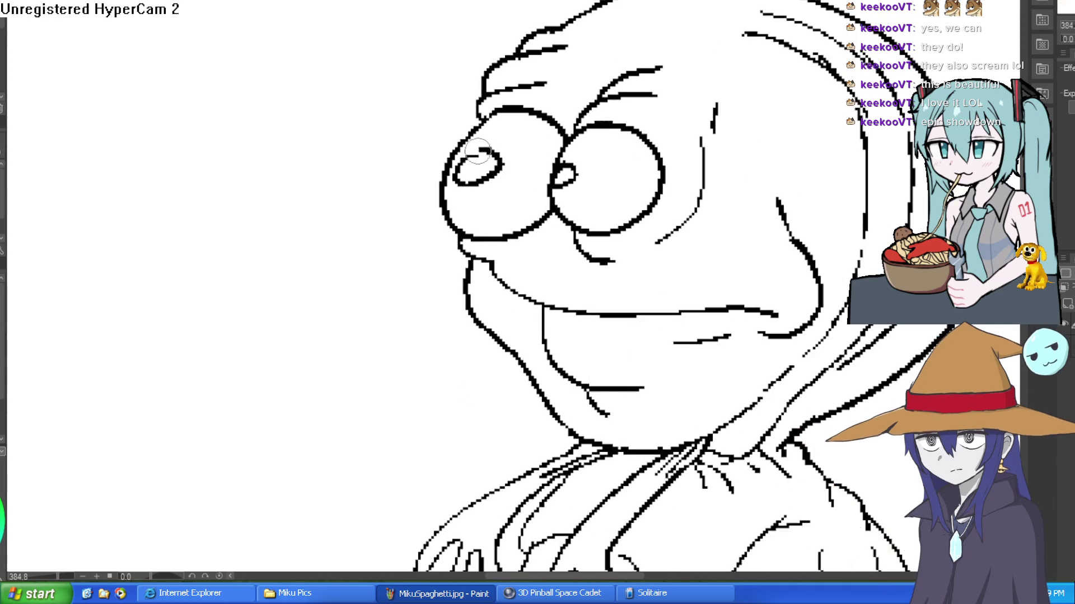
left_click_drag(467, 159, 469, 161)
Zoom back out so the whole goggle-eyed creature fits in the window.
scroll(630, 156, "down", 5)
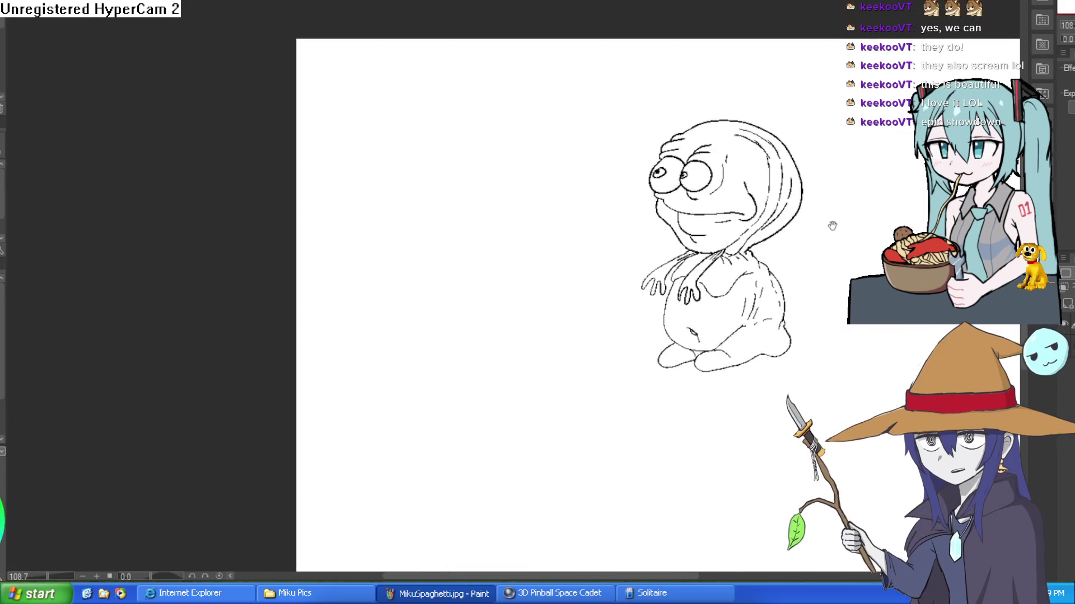
left_click_drag(828, 223, 699, 185)
scroll(607, 232, "up", 5)
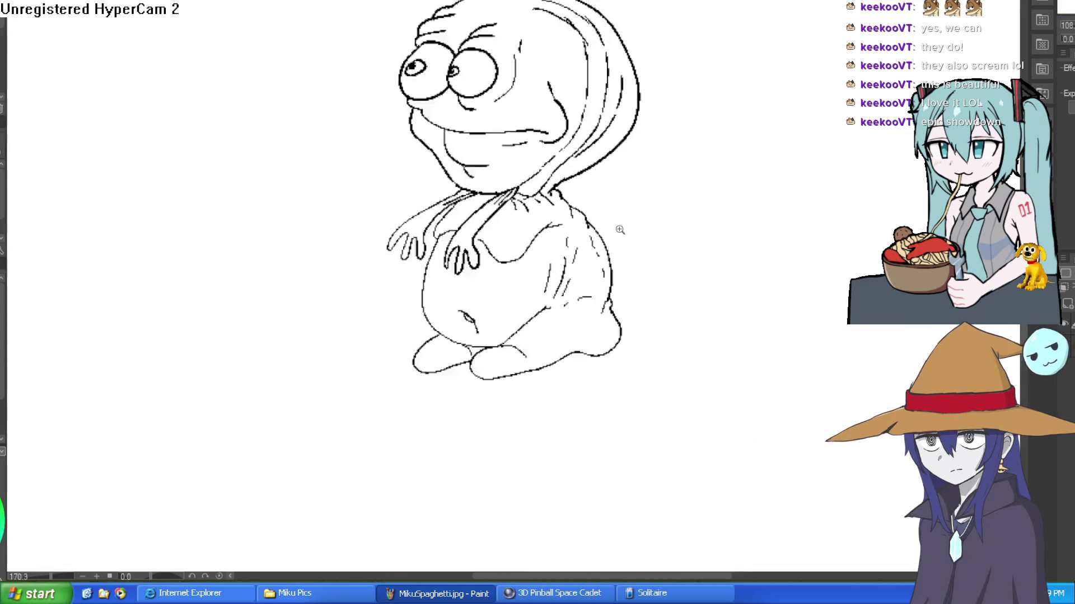
scroll(737, 179, "up", 5)
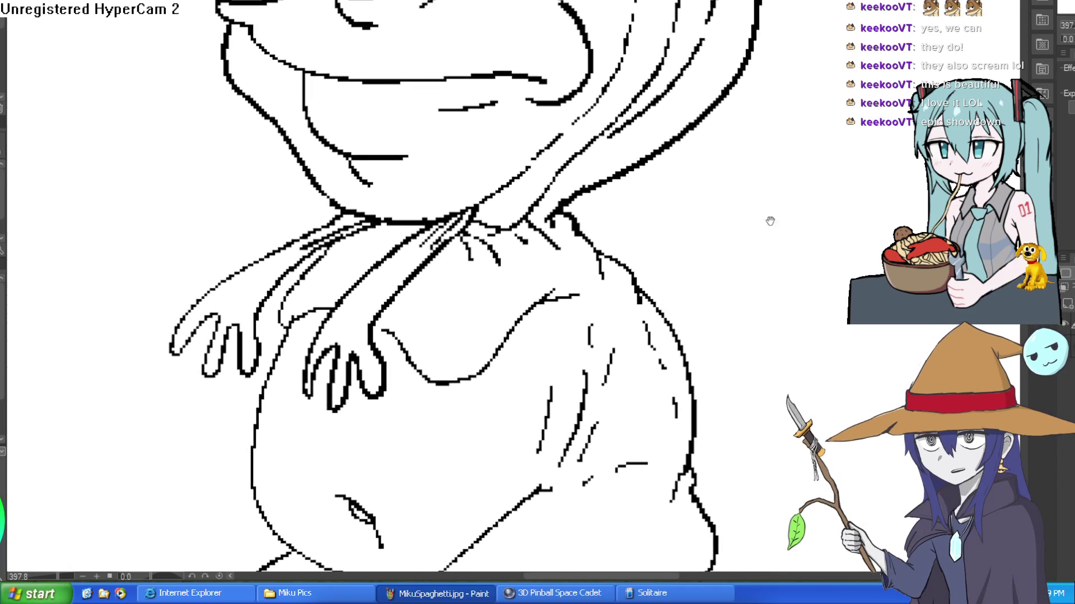
scroll(765, 167, "down", 4)
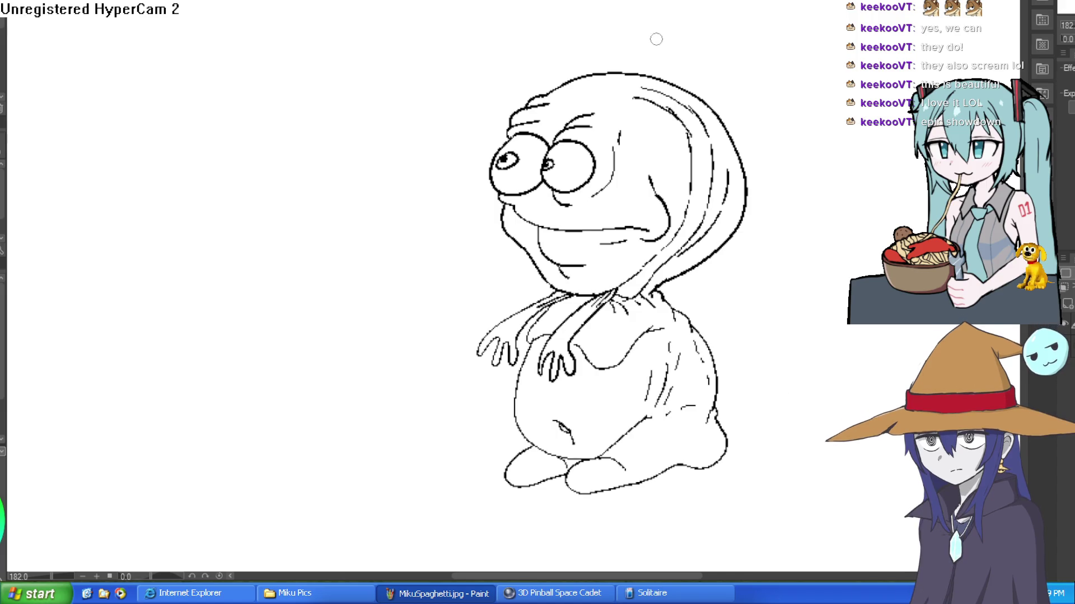
scroll(806, 67, "up", 1)
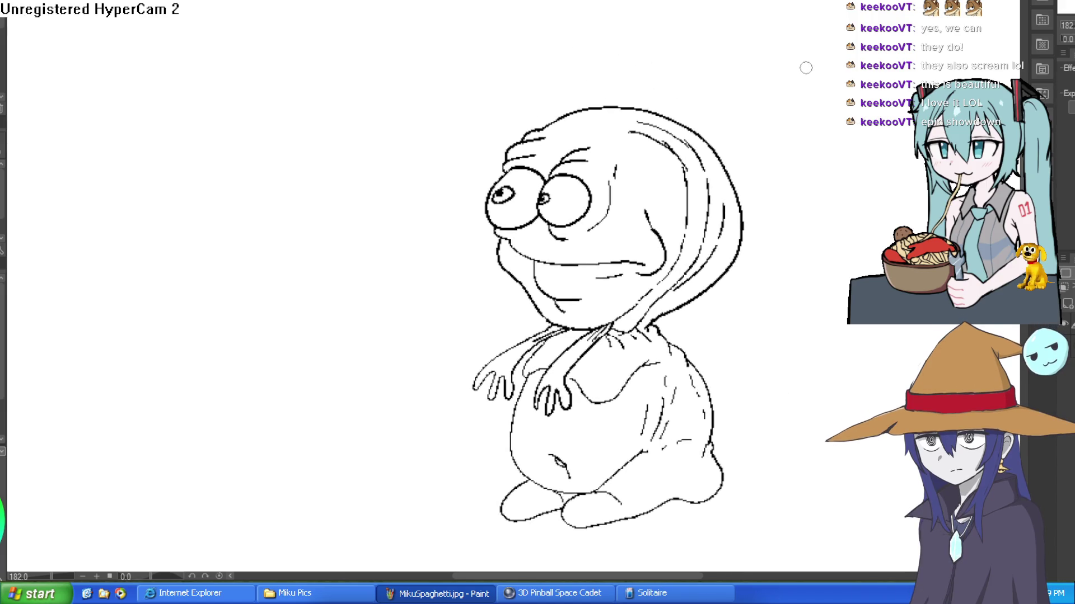
Draw a small top hat with an oval brim on the creature's head.
mouse_move(575, 108)
left_mouse_down()
mouse_move(610, 131)
mouse_move(631, 100)
left_mouse_up()
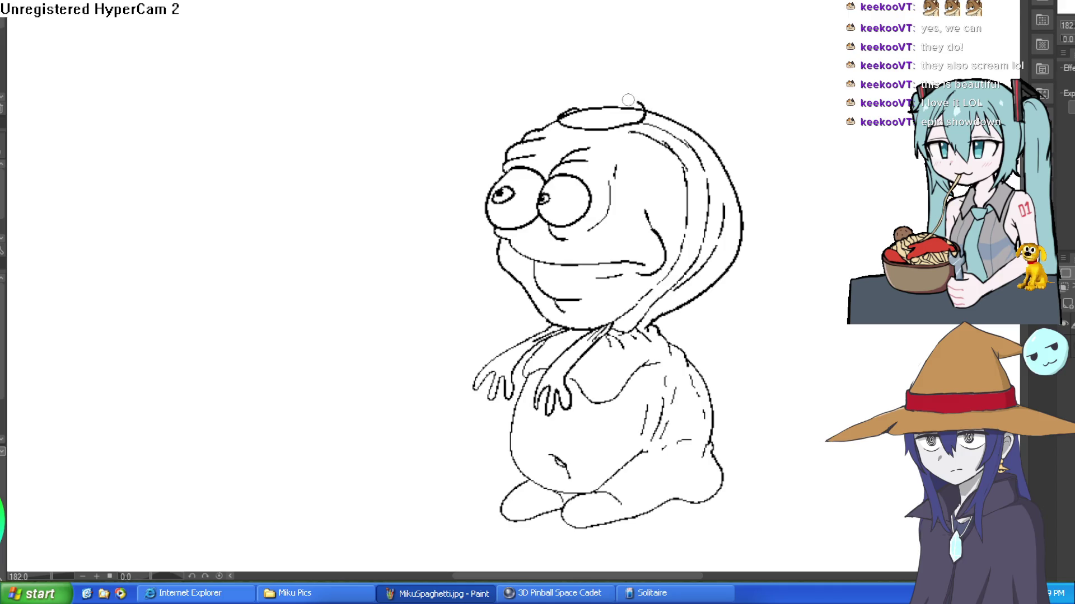
mouse_move(577, 40)
left_mouse_down()
mouse_move(578, 115)
mouse_move(623, 109)
mouse_move(619, 45)
mouse_move(579, 40)
left_mouse_up()
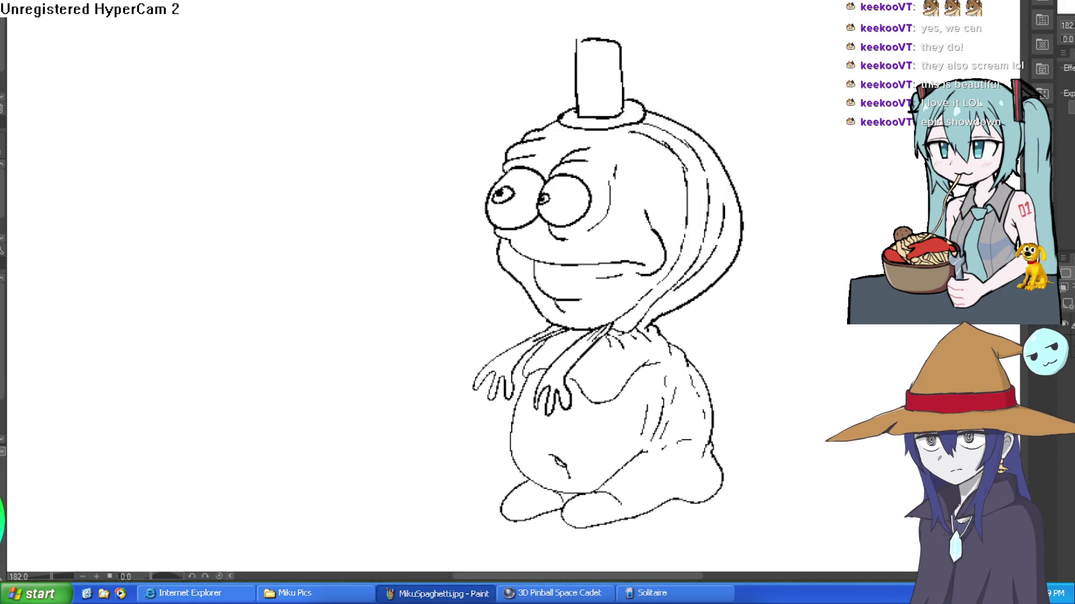
mouse_move(487, 89)
left_mouse_down()
mouse_move(712, 204)
mouse_move(480, 112)
mouse_move(751, 168)
mouse_move(700, 113)
left_mouse_up()
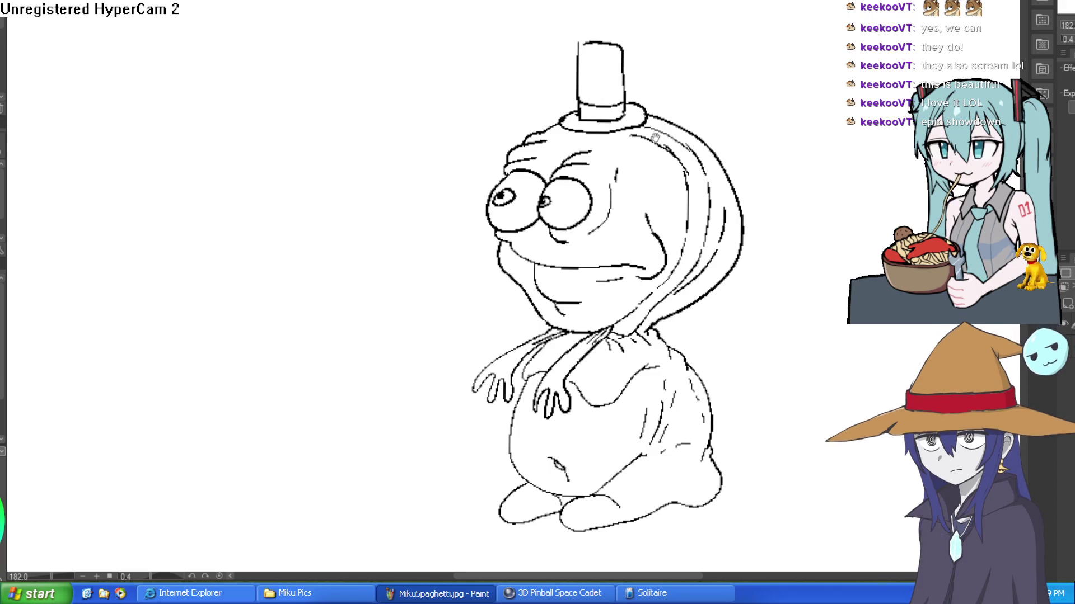
Draw two parallel vertical lines down the sack's middle and thicken the arm line.
left_click(565, 84)
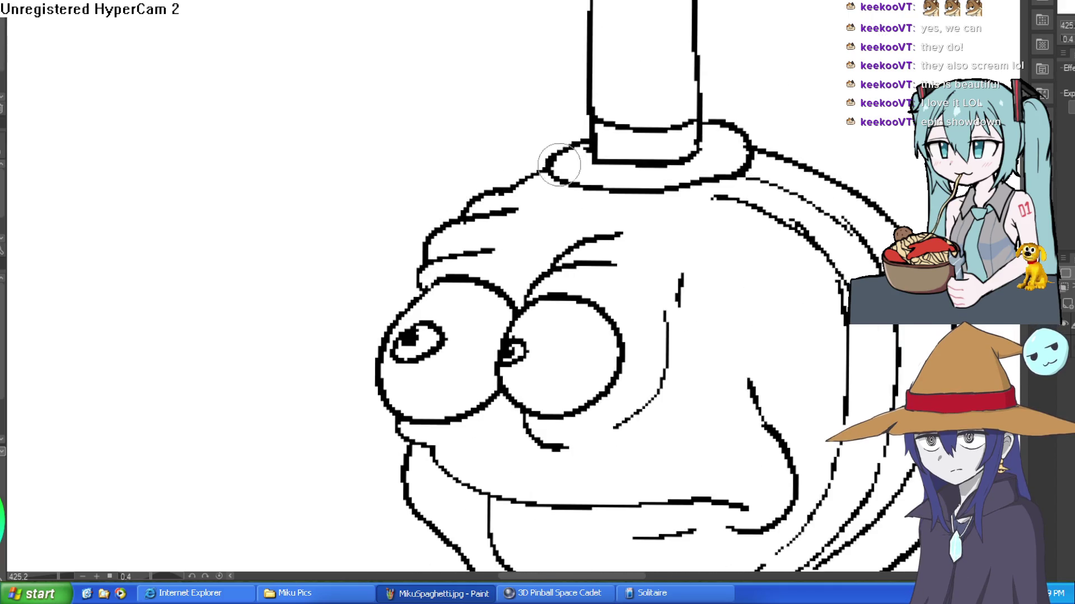
scroll(731, 193, "down", 5)
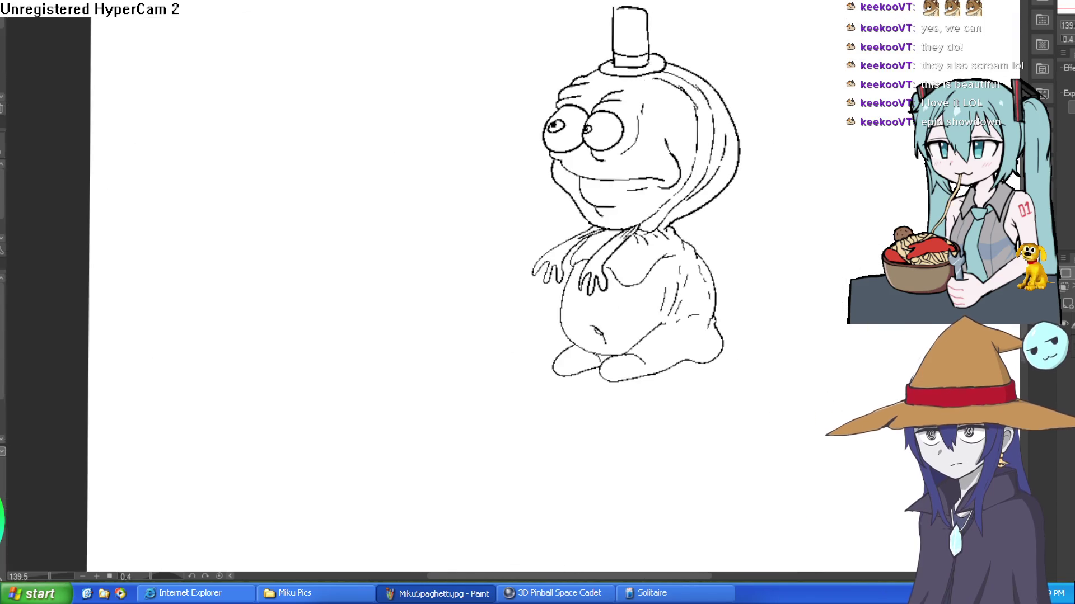
left_click(654, 274)
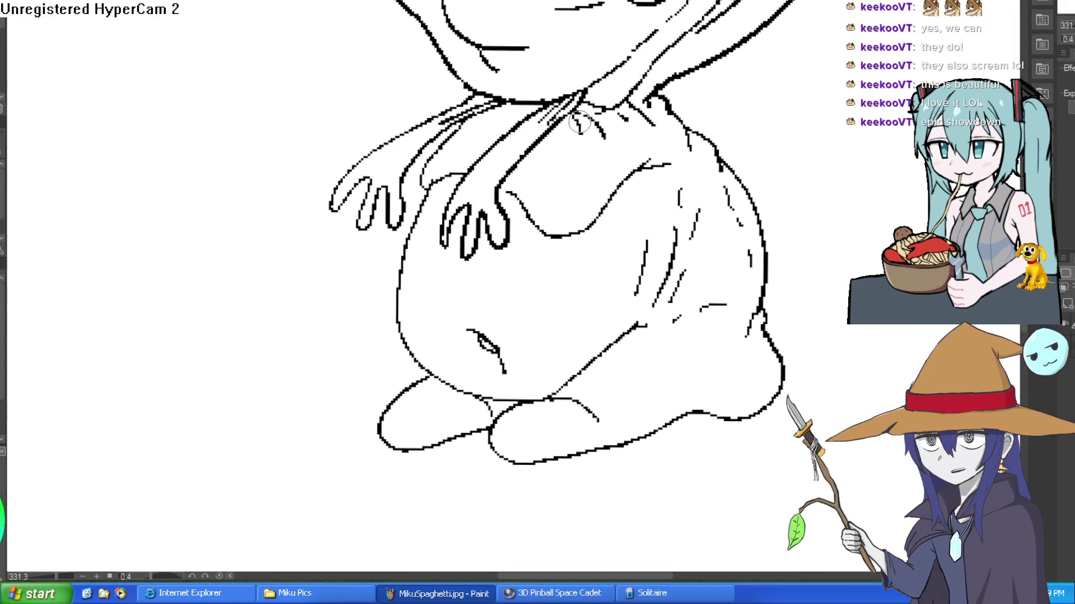
left_click_drag(564, 154, 553, 238)
mouse_move(580, 128)
left_mouse_down()
mouse_move(565, 227)
mouse_move(582, 370)
left_mouse_up()
left_click_drag(551, 220, 568, 374)
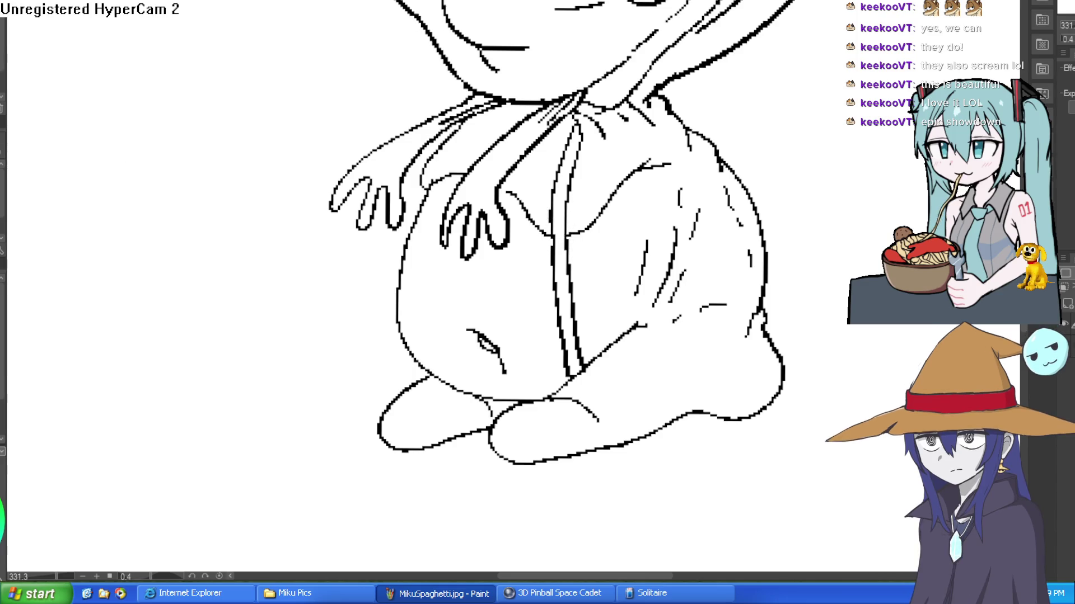
mouse_move(499, 109)
left_mouse_down()
mouse_move(442, 147)
mouse_move(404, 235)
mouse_move(396, 302)
left_mouse_up()
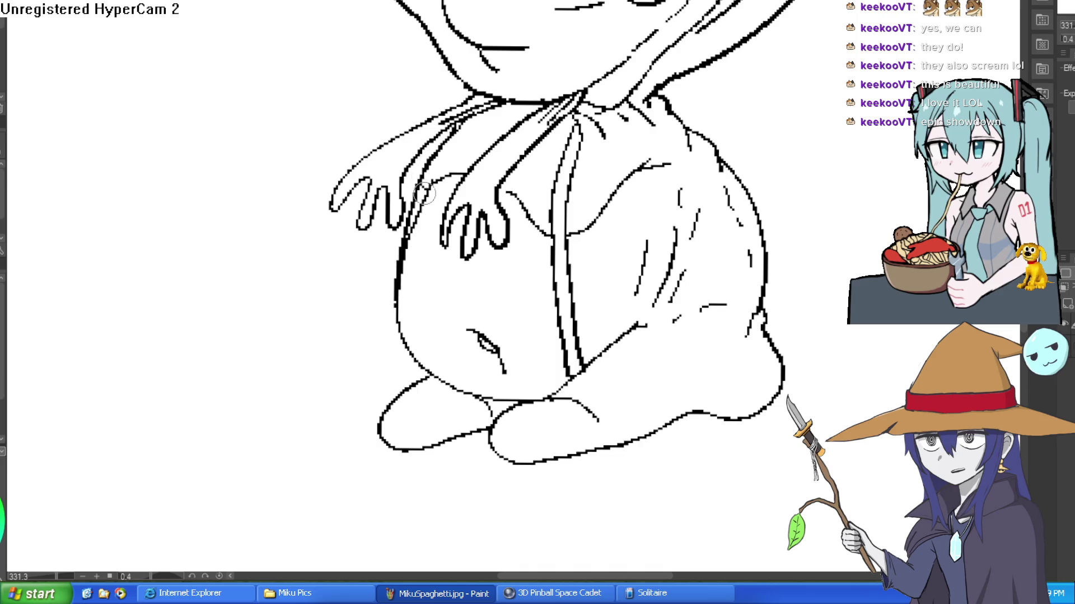
Thicken the left body outline and add short rib ticks along both sides of the central line.
left_click_drag(407, 238, 431, 378)
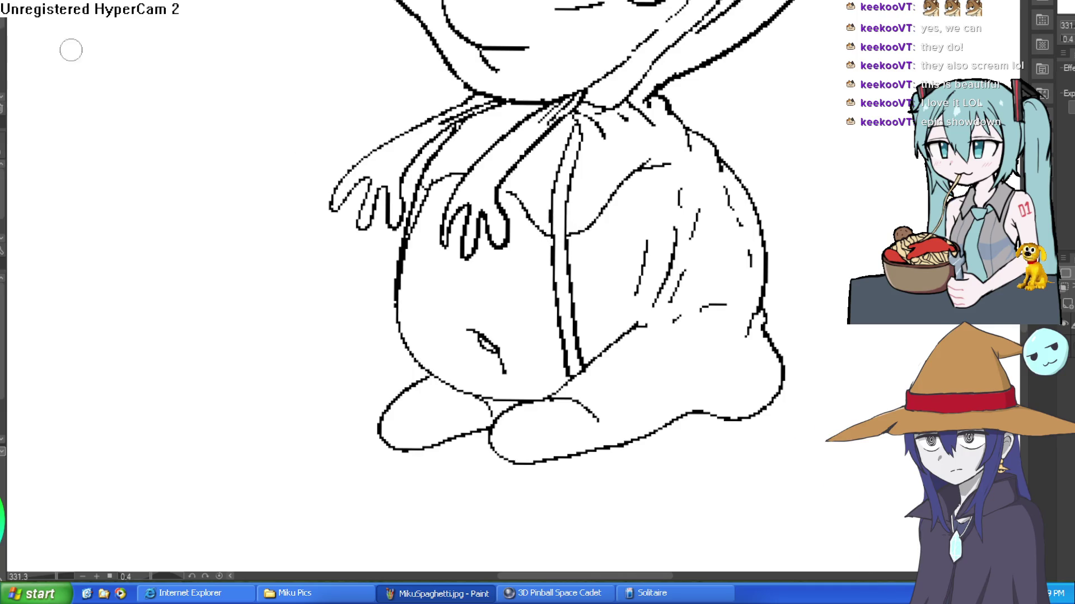
scroll(657, 367, "up", 3)
left_click_drag(508, 221, 548, 227)
left_click_drag(512, 294, 552, 302)
left_click_drag(471, 165, 436, 173)
left_click_drag(476, 227, 441, 243)
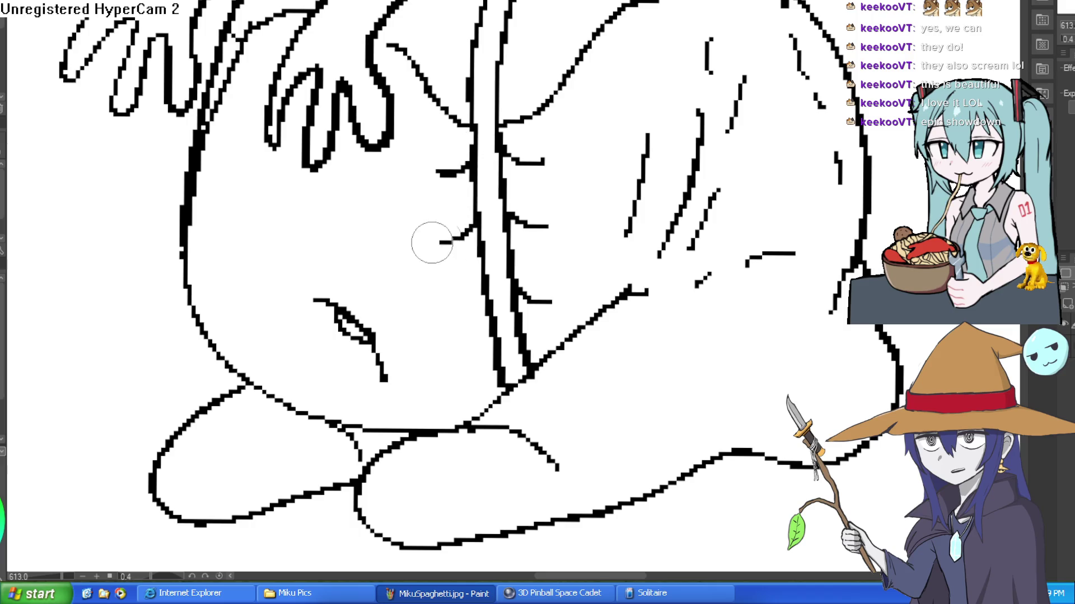
left_click_drag(481, 307, 458, 324)
left_click_drag(492, 358, 479, 364)
scroll(583, 269, "up", 3)
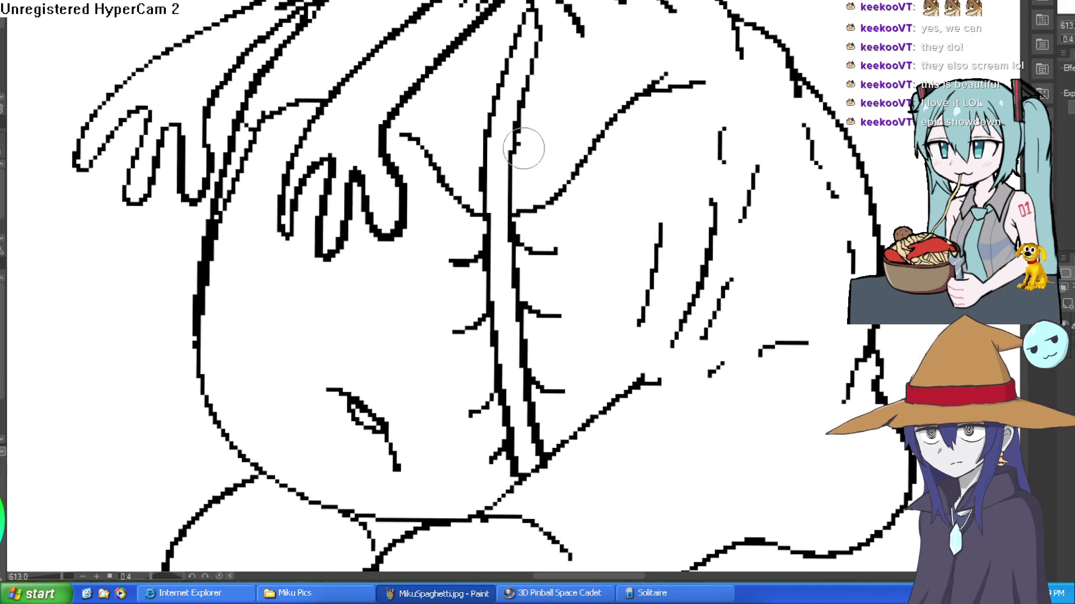
left_click_drag(512, 156, 565, 147)
mouse_move(522, 99)
left_mouse_down()
mouse_move(558, 88)
mouse_move(562, 50)
mouse_move(481, 54)
mouse_move(459, 105)
left_mouse_up()
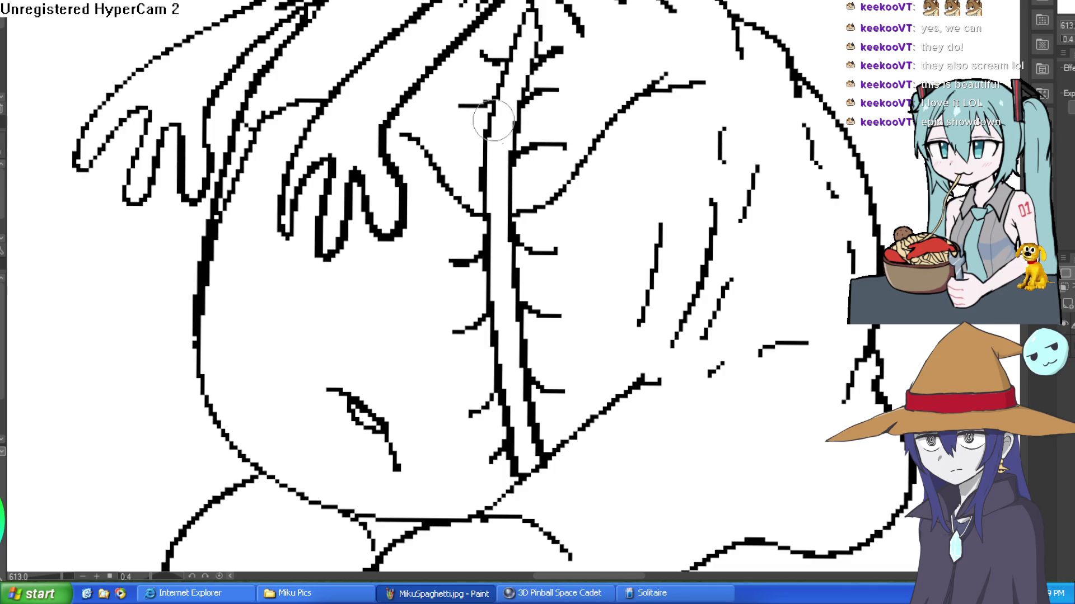
Paint the heavy hand lines thinner with white and add short hatch strokes on the shoulder and arm.
scroll(576, 106, "down", 5)
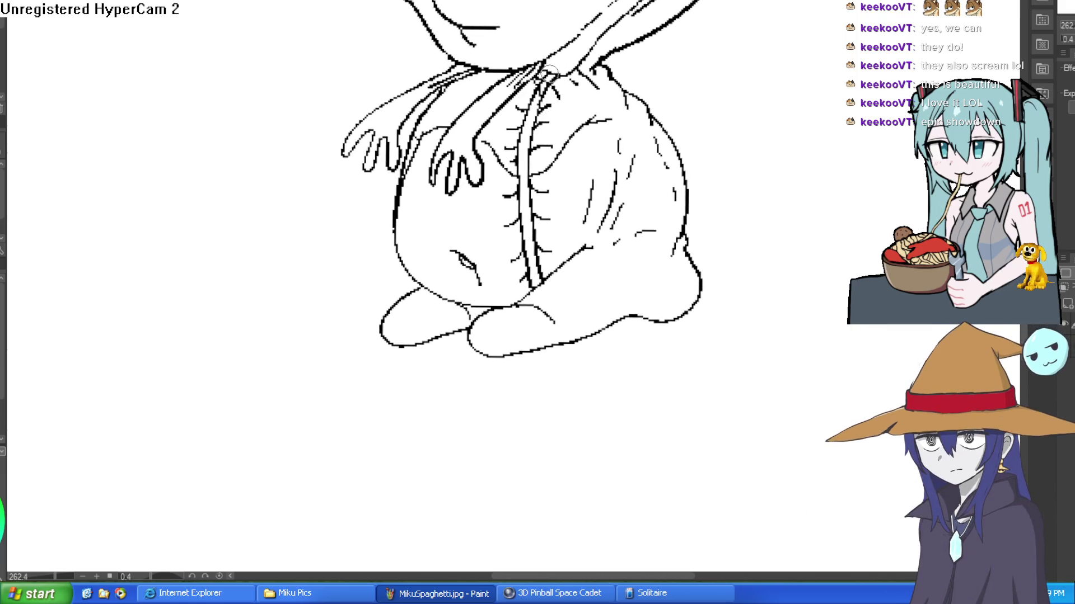
scroll(719, 88, "down", 3)
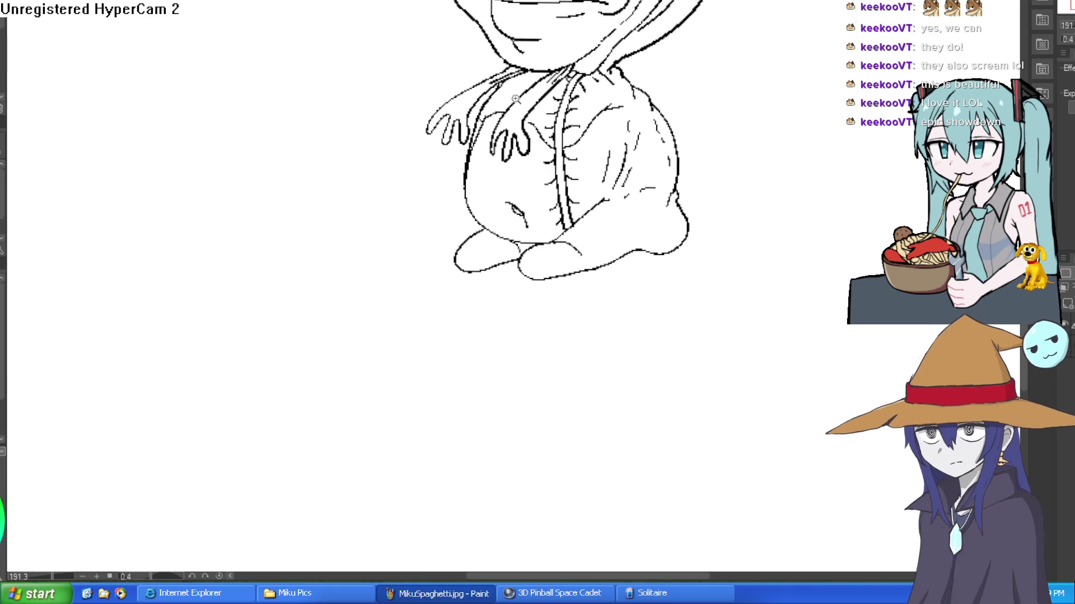
scroll(504, 107, "up", 5)
mouse_move(523, 110)
left_mouse_down()
mouse_move(516, 132)
mouse_move(599, 115)
mouse_move(511, 134)
left_mouse_up()
scroll(721, 140, "down", 3)
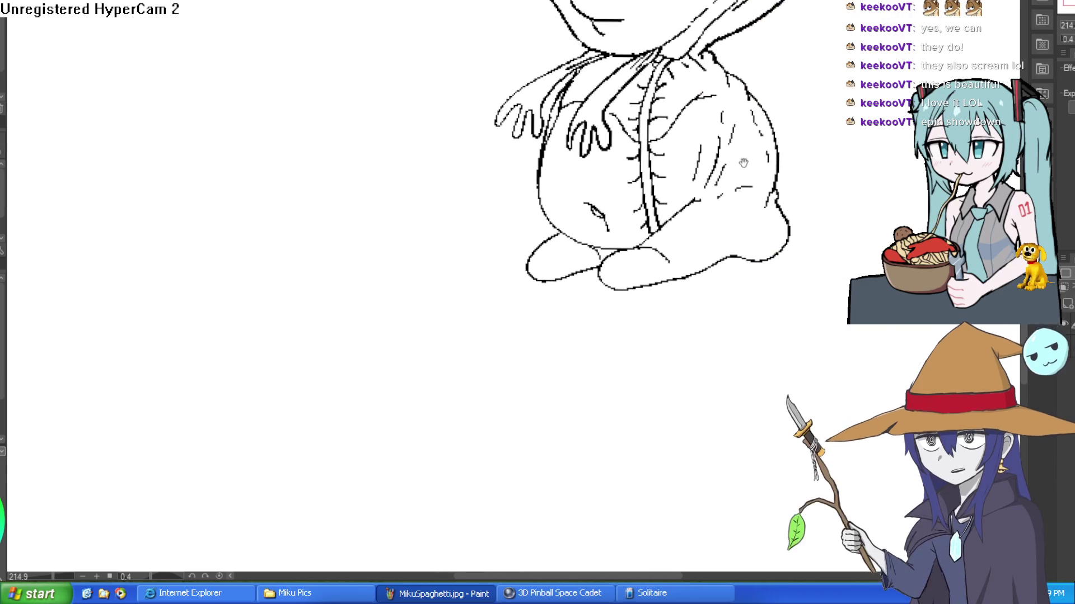
scroll(784, 125, "down", 2)
scroll(719, 80, "up", 4)
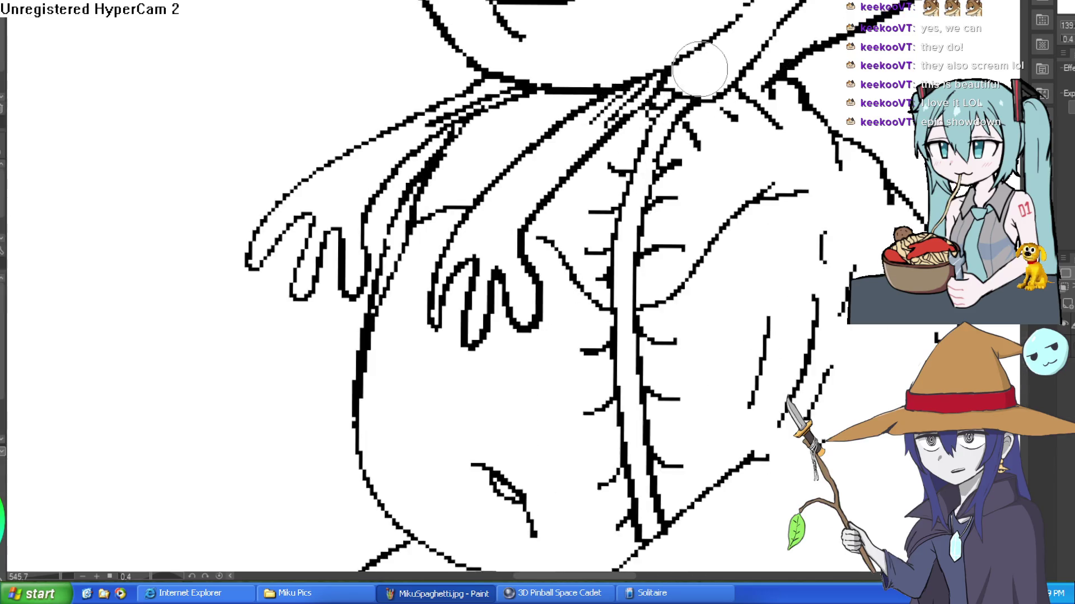
scroll(710, 98, "down", 3)
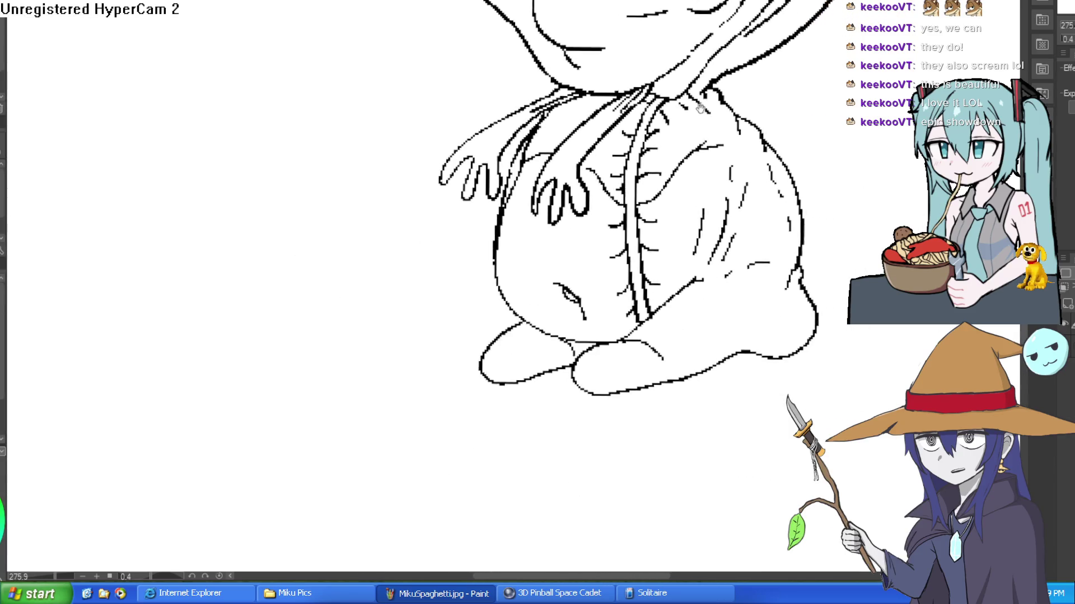
left_click_drag(788, 138, 776, 133)
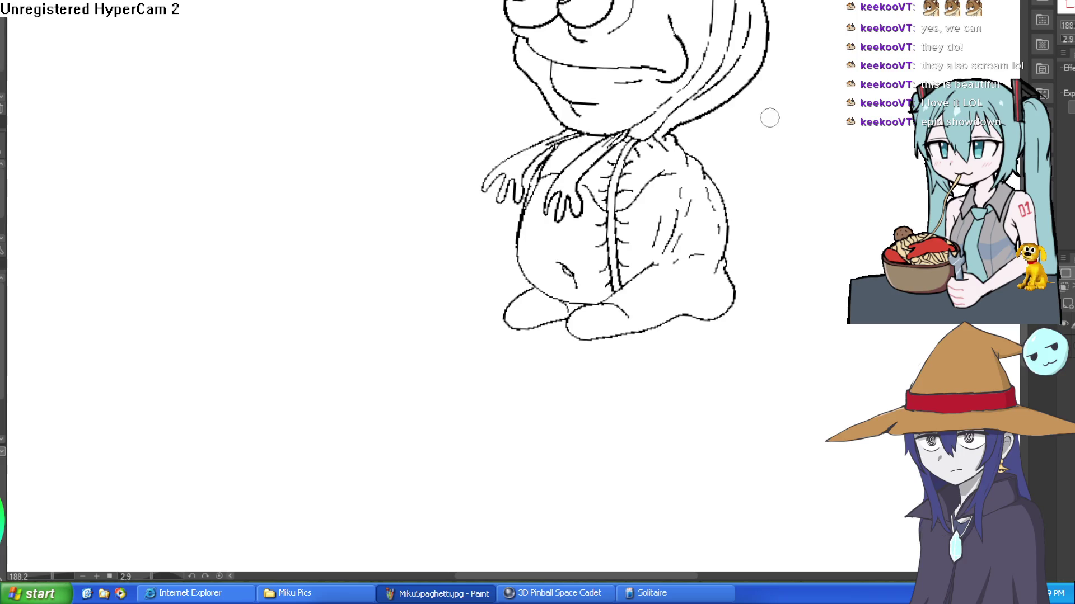
scroll(614, 193, "up", 3)
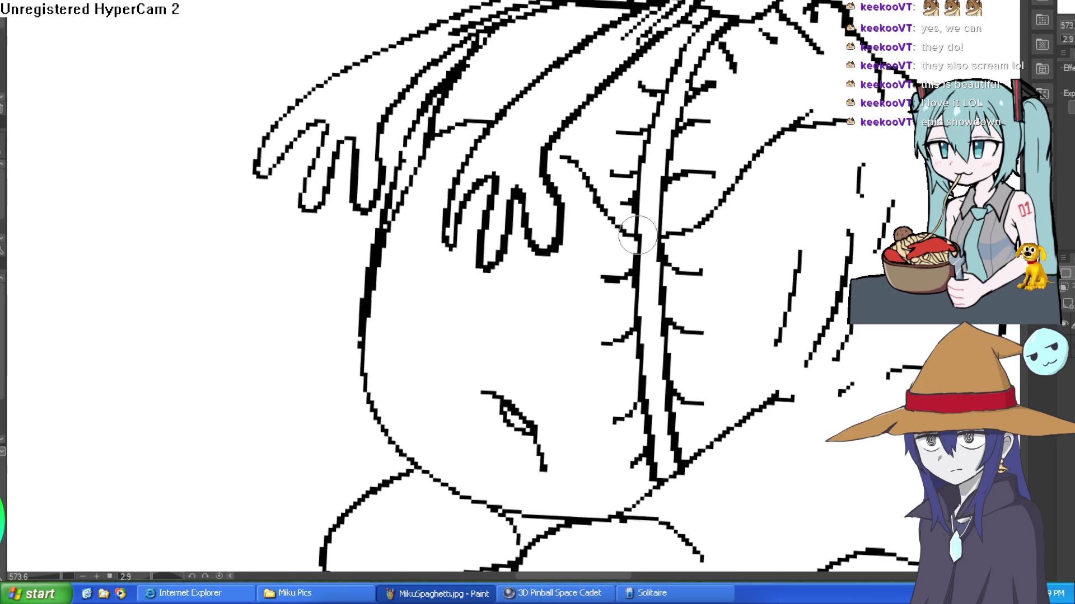
scroll(783, 183, "down", 2)
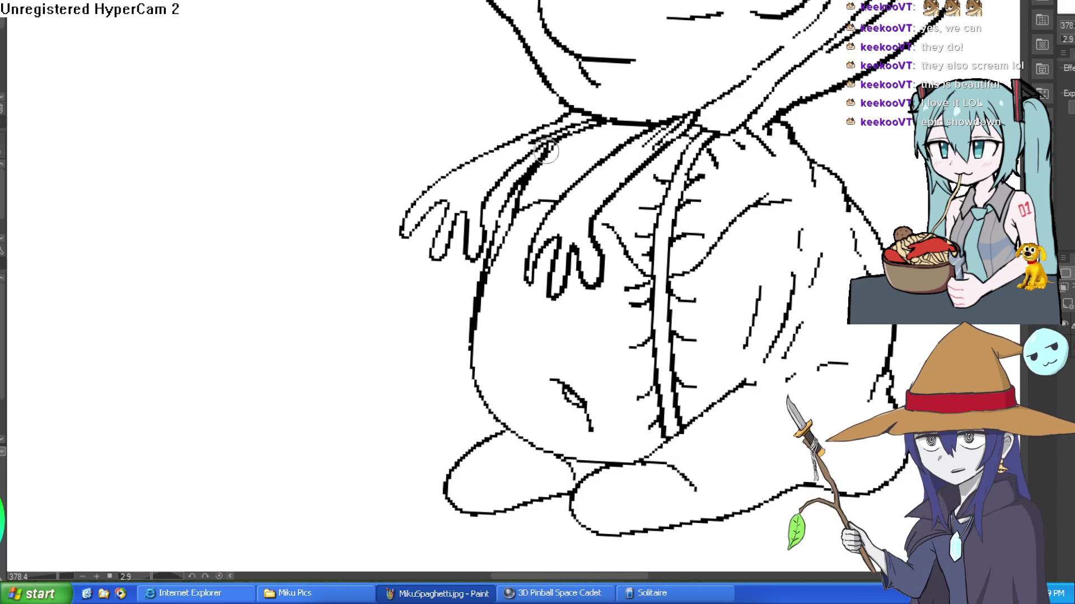
left_click_drag(553, 136, 507, 206)
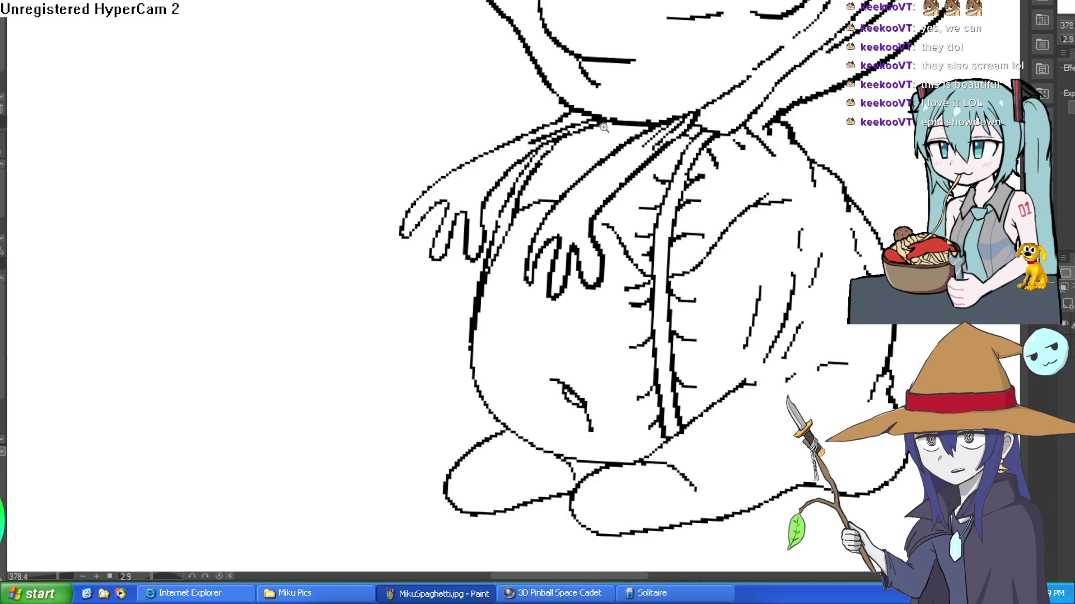
scroll(603, 126, "down", 5)
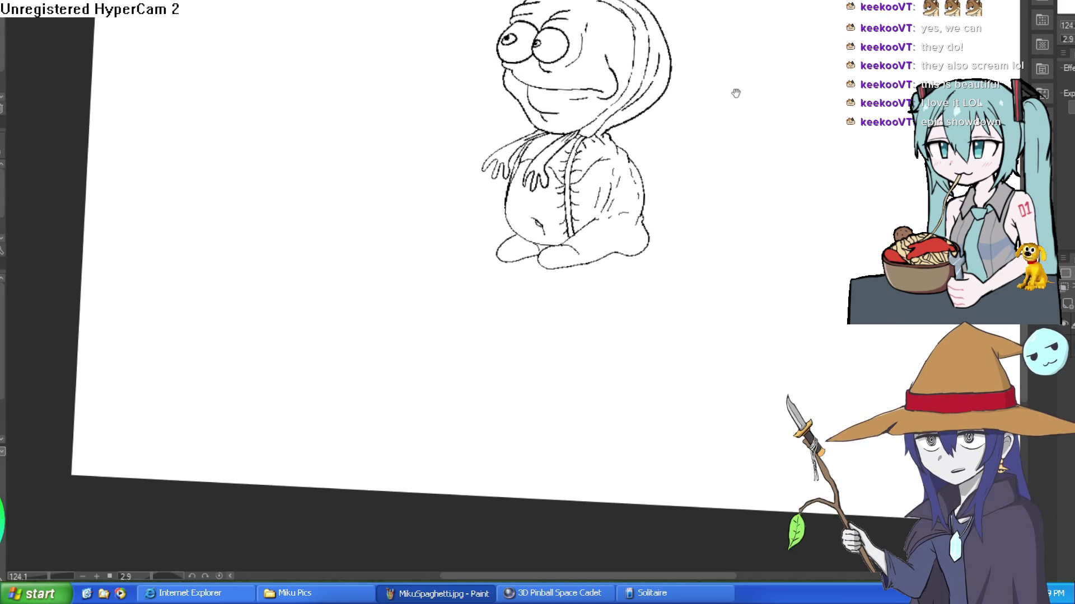
Draw one long fold line down the hooded head, replacing a shorter first attempt.
scroll(708, 122, "down", 3)
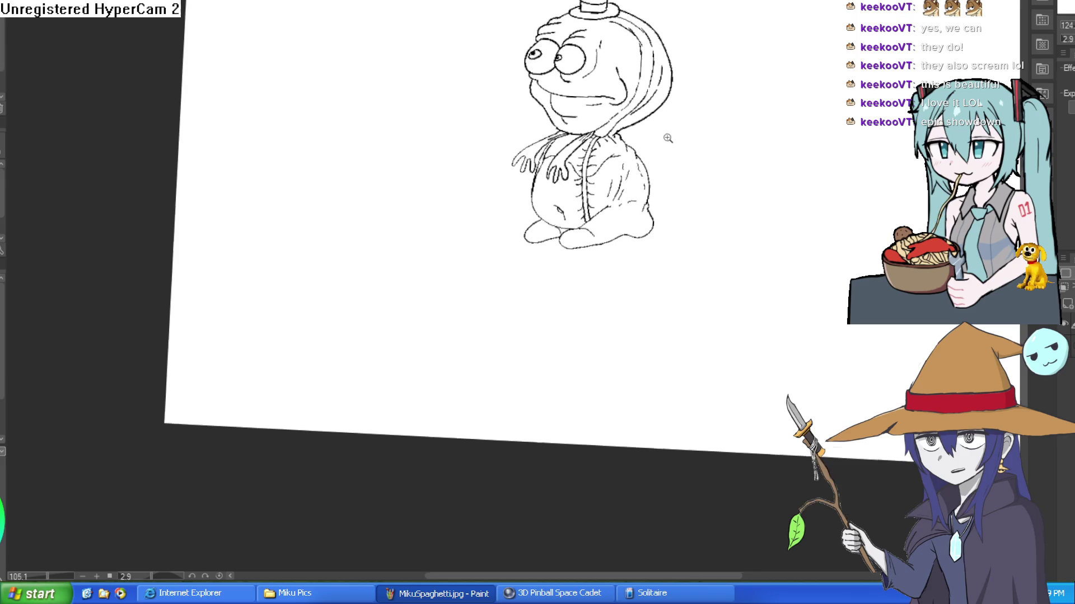
left_click_drag(783, 163, 760, 161)
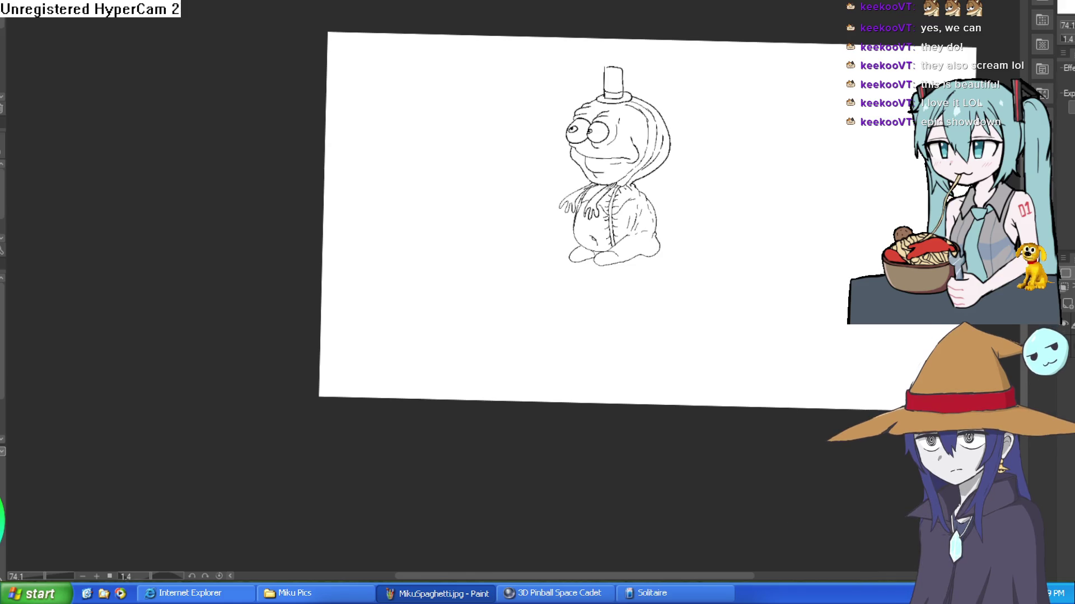
scroll(656, 169, "up", 5)
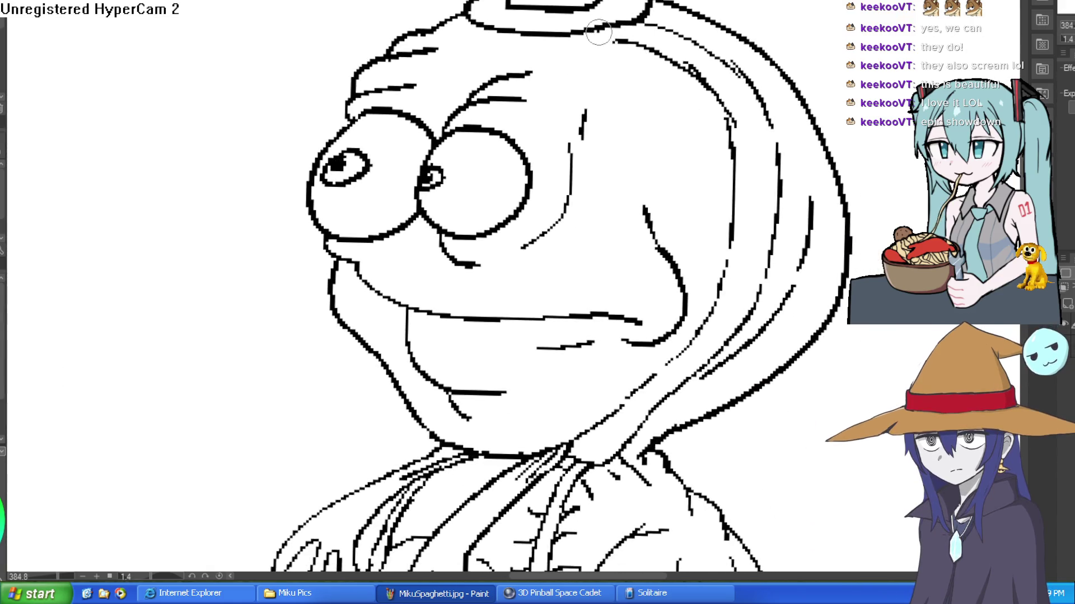
left_click_drag(655, 170, 644, 218)
key("ctrl+z")
mouse_move(597, 26)
left_mouse_down()
mouse_move(628, 108)
mouse_move(649, 230)
left_mouse_up()
mouse_move(614, 39)
left_mouse_down()
mouse_move(634, 43)
mouse_move(669, 246)
left_mouse_up()
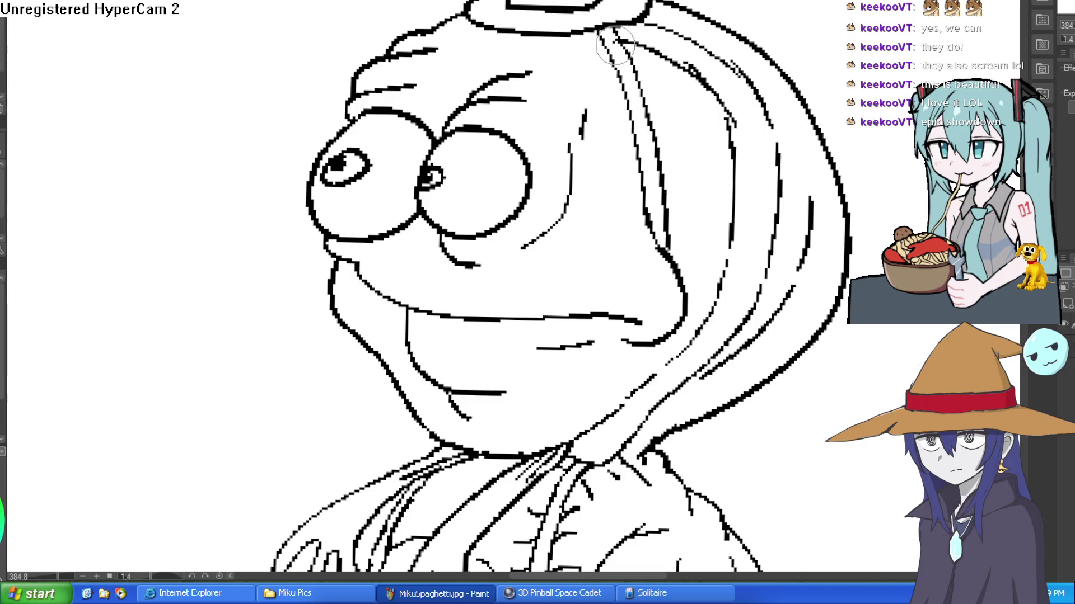
scroll(628, 41, "down", 2)
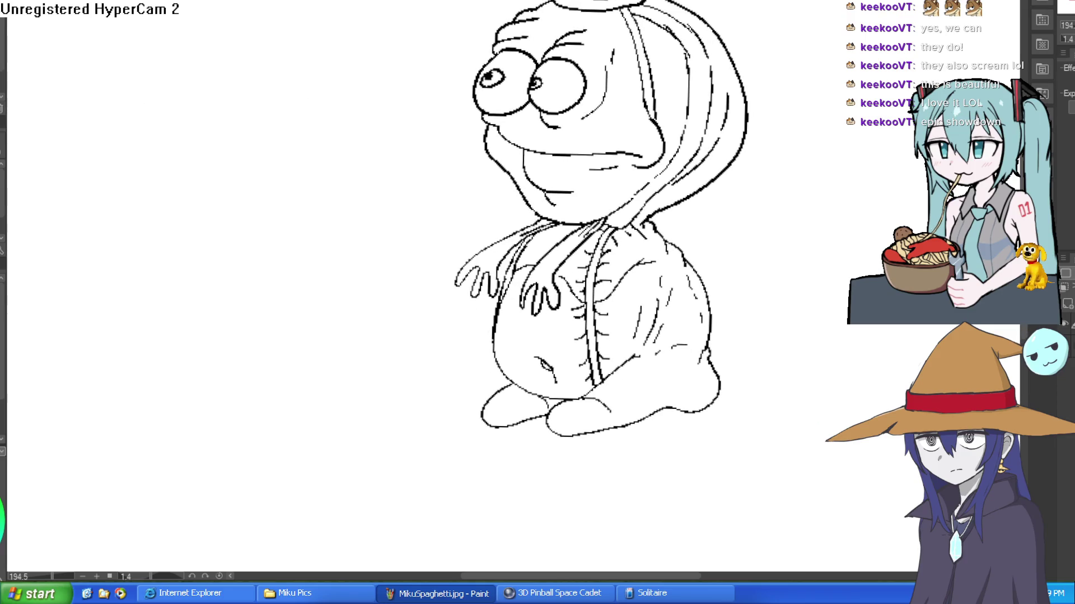
scroll(683, 110, "up", 3)
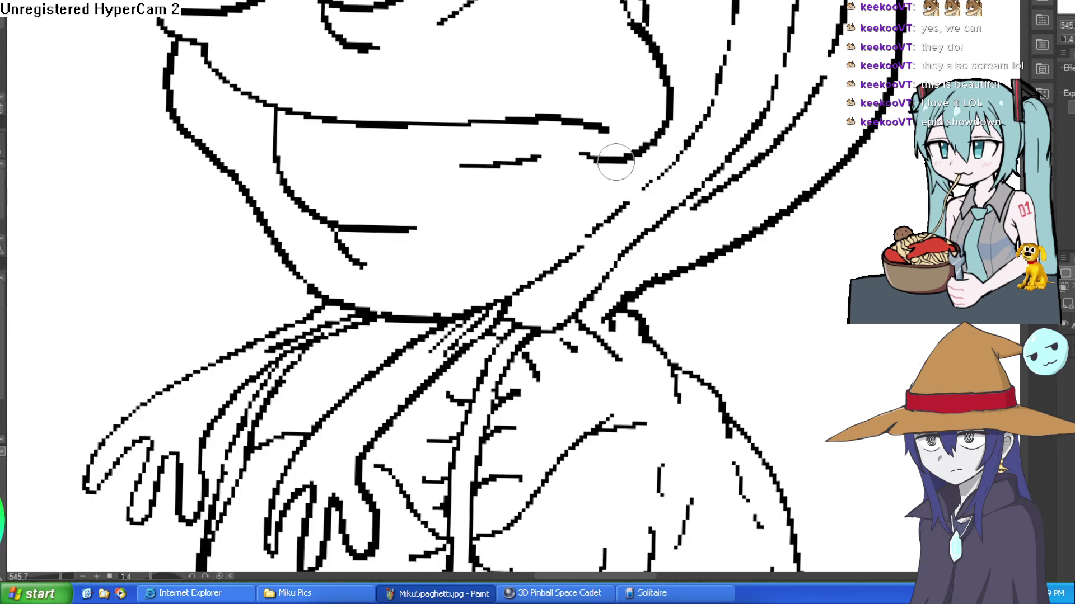
Draw diagonal hair strokes running toward the collar and reshape them near the neck.
left_click_drag(616, 159, 495, 299)
mouse_move(644, 147)
left_mouse_down()
mouse_move(613, 210)
mouse_move(495, 324)
left_mouse_up()
left_click_drag(537, 269, 503, 297)
left_click_drag(594, 213, 512, 294)
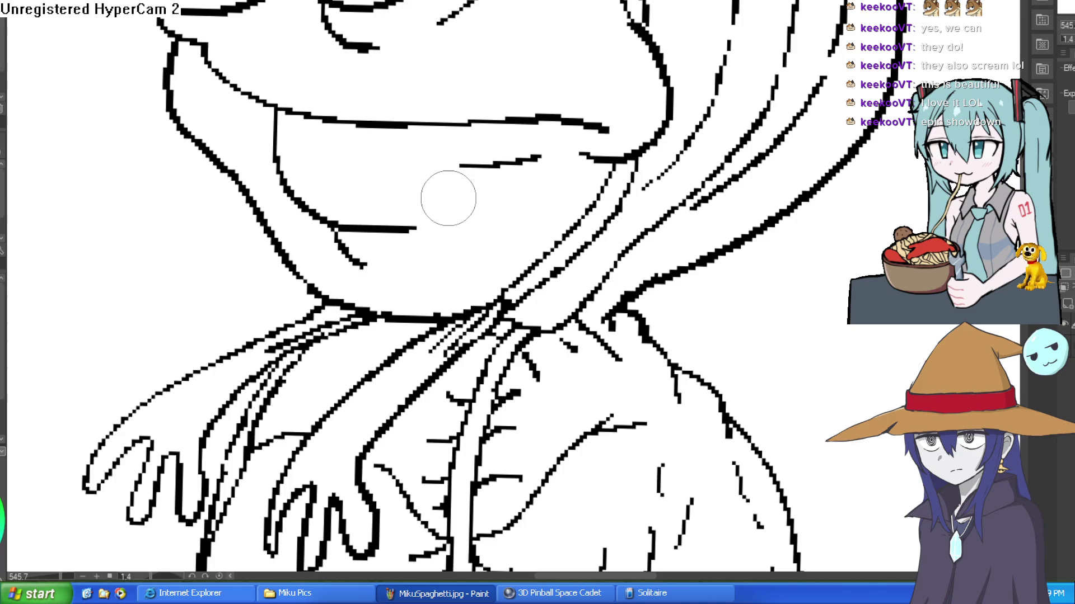
Add short hatching strokes along and beside the hair lines on the upper head.
left_click_drag(590, 27, 543, 228)
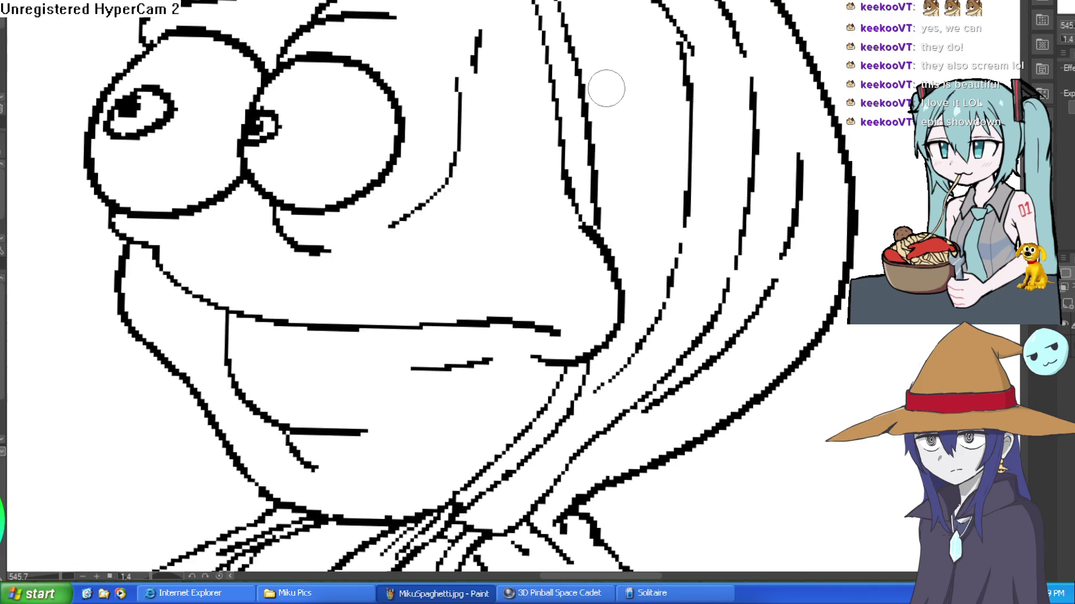
scroll(571, 50, "up", 3)
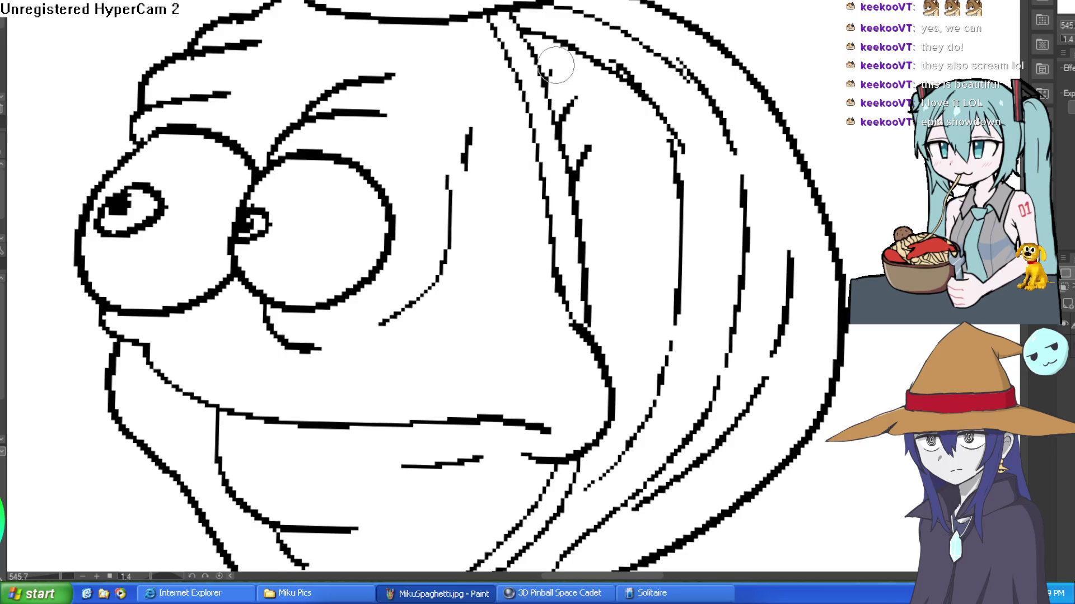
left_click_drag(478, 50, 511, 57)
mouse_move(488, 76)
left_mouse_down()
mouse_move(518, 87)
mouse_move(529, 124)
left_mouse_up()
left_click_drag(514, 144, 542, 168)
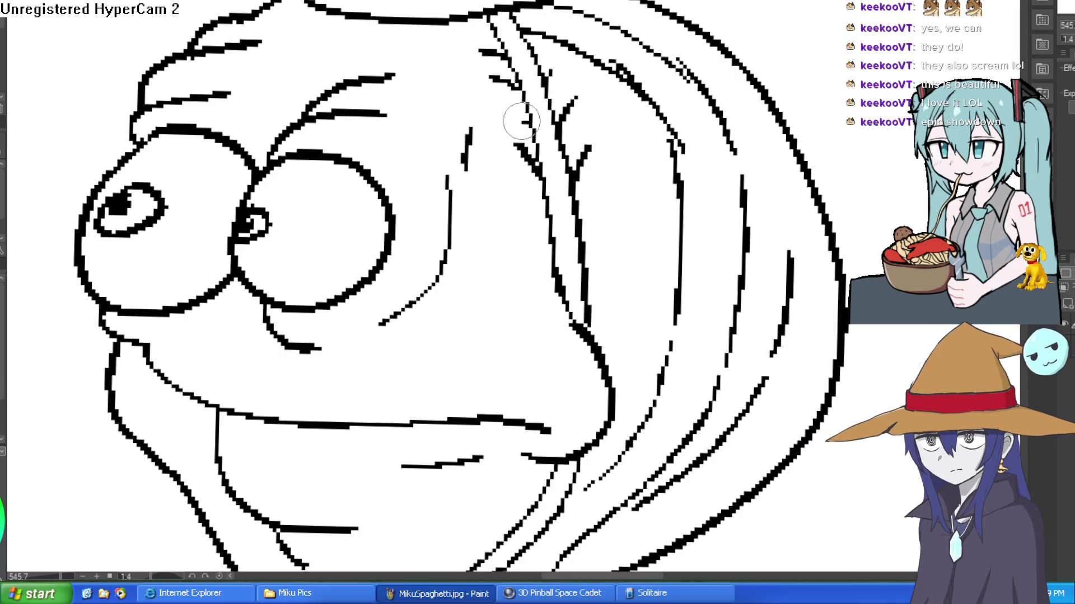
left_click_drag(548, 249, 512, 217)
left_click_drag(582, 224, 605, 197)
left_click_drag(590, 275, 614, 251)
left_click_drag(560, 296, 525, 286)
Add short ink strokes around the neck and a small stroke on the shirt.
scroll(603, 112, "down", 6)
mouse_move(603, 314)
left_mouse_down()
mouse_move(559, 335)
mouse_move(574, 375)
left_mouse_up()
left_click_drag(531, 302, 542, 330)
left_click_drag(557, 285, 517, 345)
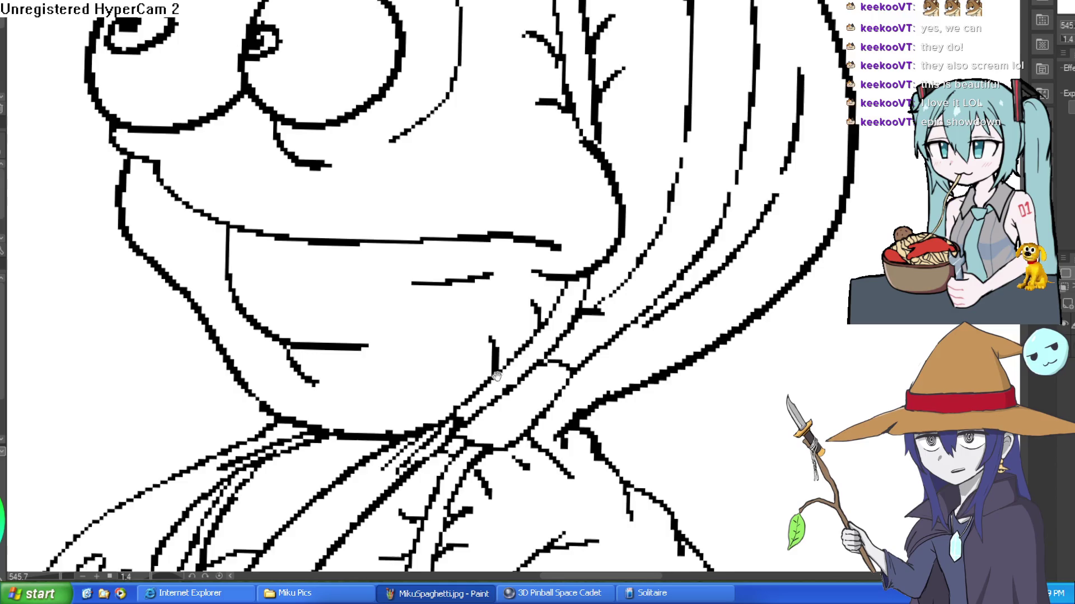
scroll(496, 374, "down", 5)
left_click_drag(554, 171, 531, 163)
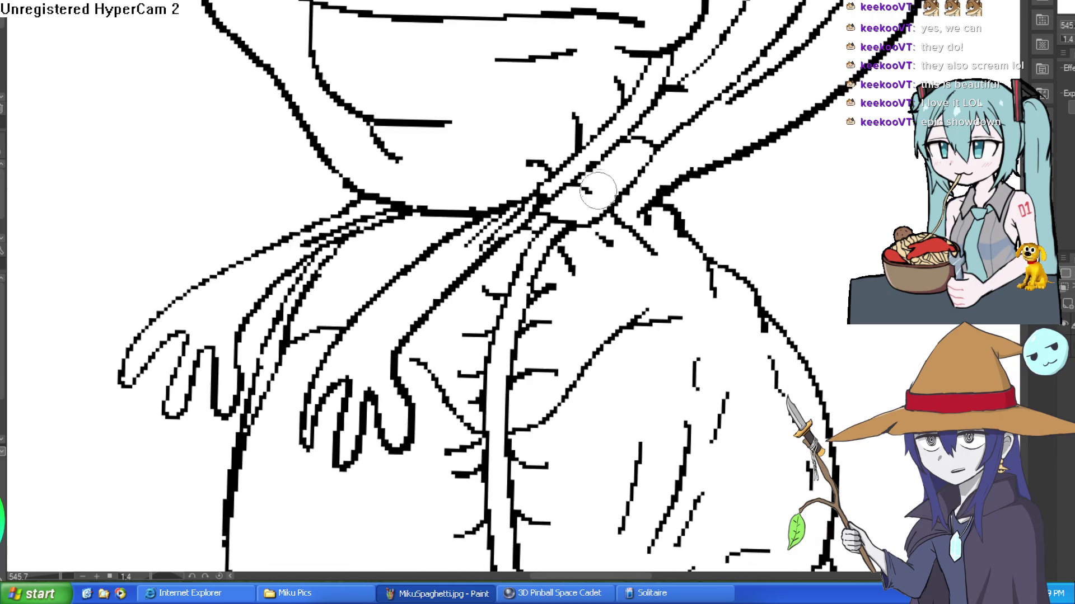
scroll(582, 185, "down", 5)
scroll(637, 165, "up", 6)
scroll(636, 165, "down", 6)
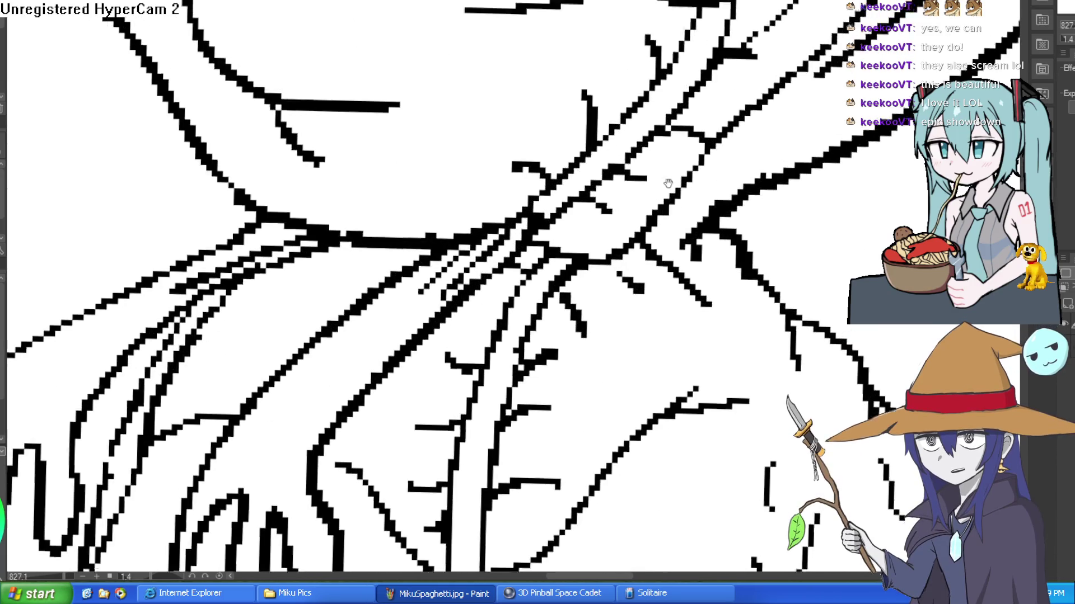
scroll(754, 201, "down", 2)
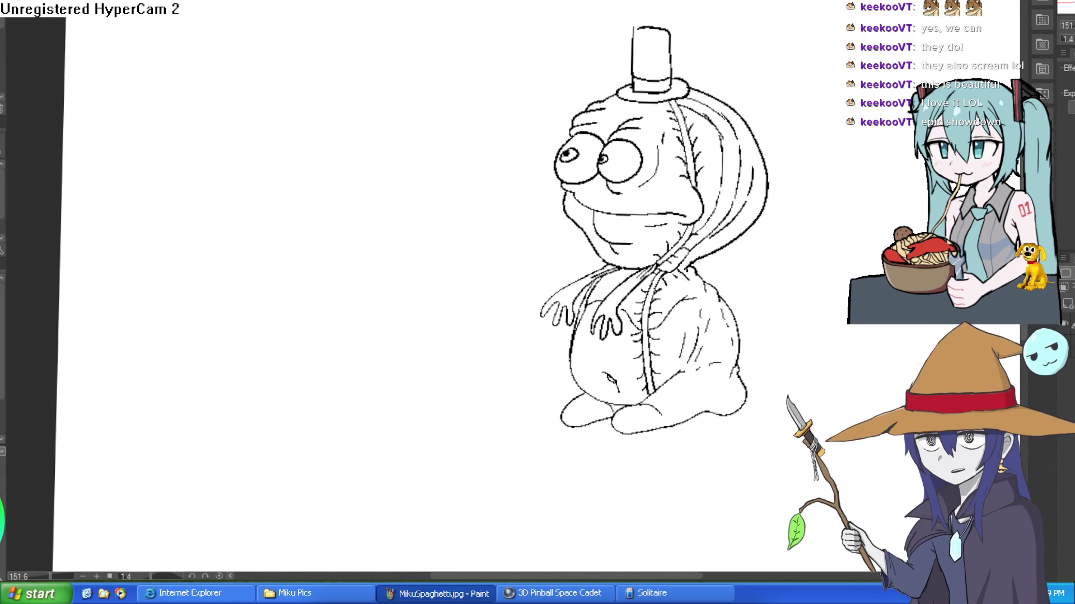
mouse_move(824, 36)
left_mouse_down()
mouse_move(750, 157)
mouse_move(663, 177)
left_mouse_up()
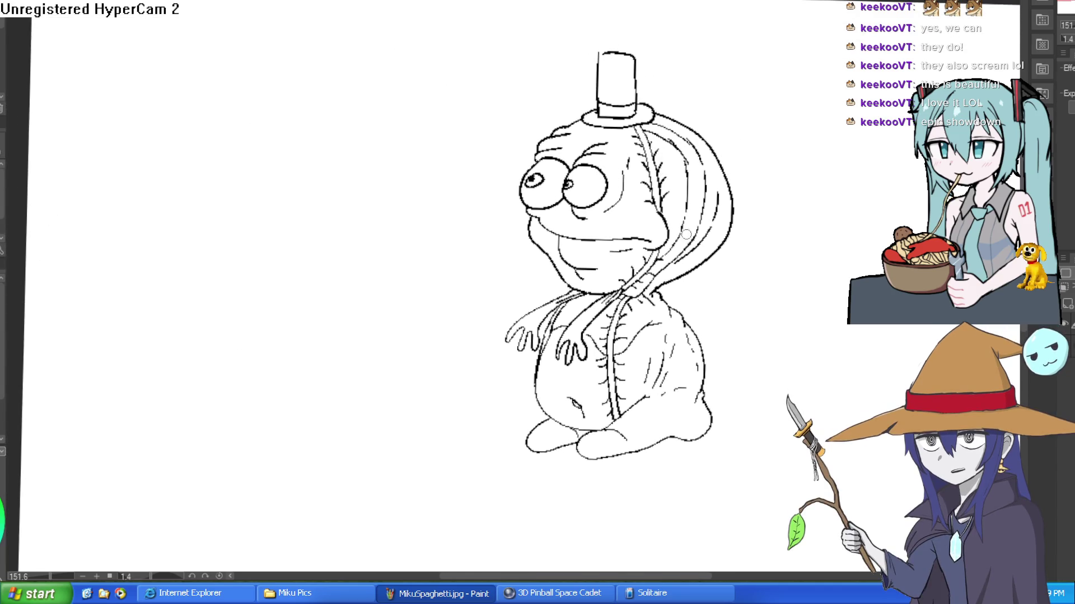
scroll(742, 133, "down", 2)
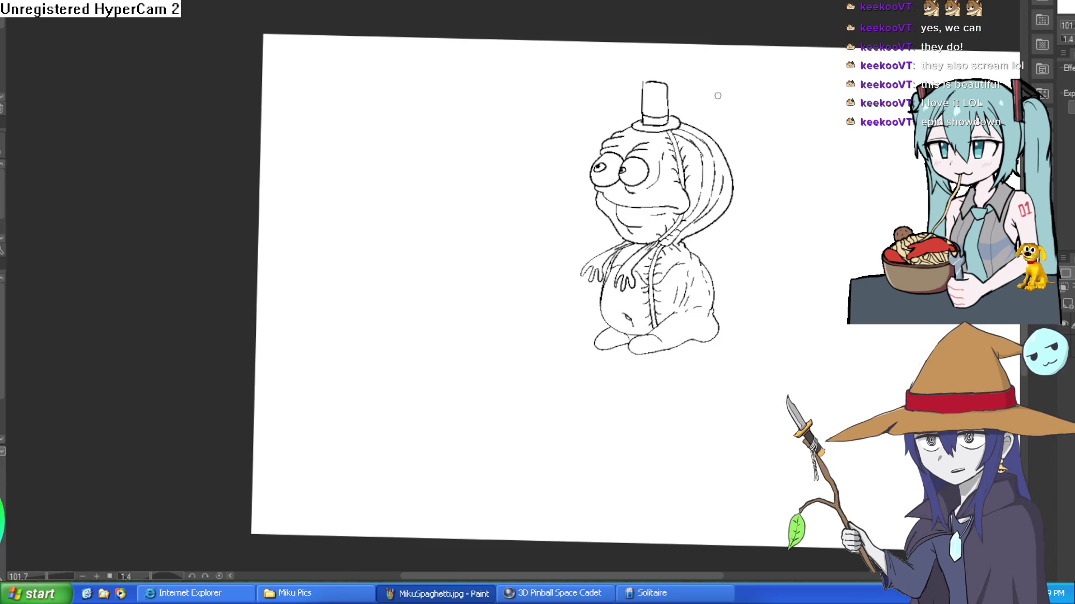
scroll(721, 98, "up", 8)
scroll(694, 176, "down", 5)
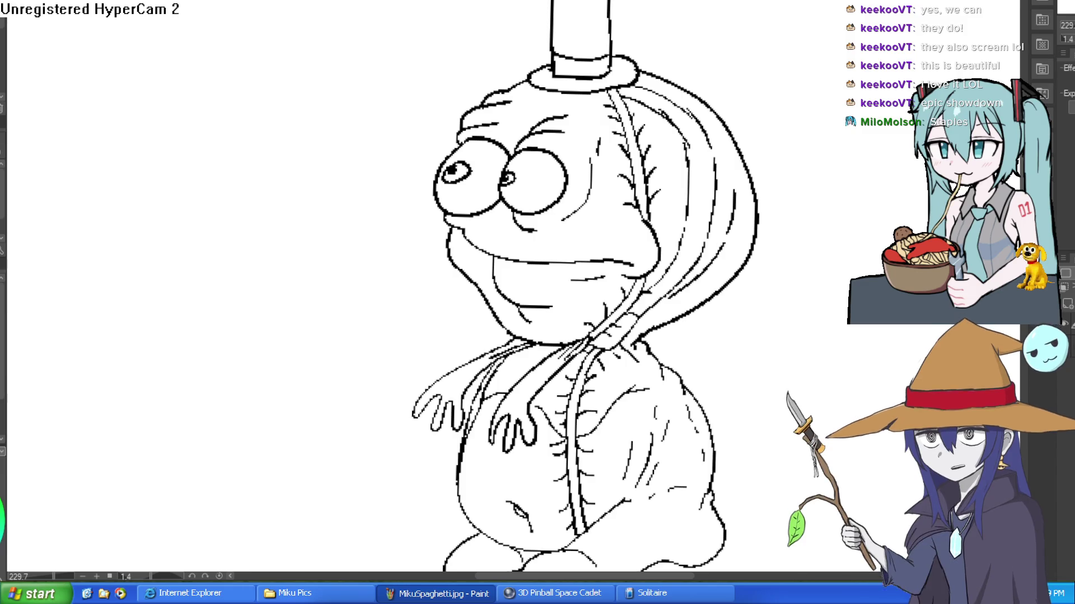
scroll(562, 73, "up", 5)
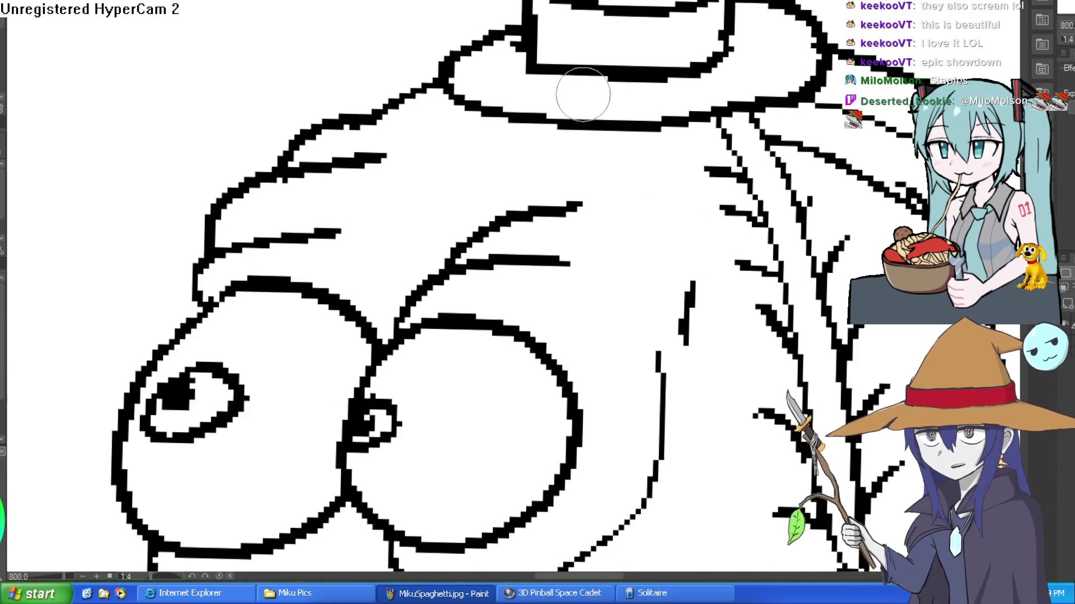
Ink a dashed arc of short strokes along the top hat's brim.
mouse_move(638, 104)
left_mouse_down()
mouse_move(778, 65)
mouse_move(771, 18)
left_mouse_up()
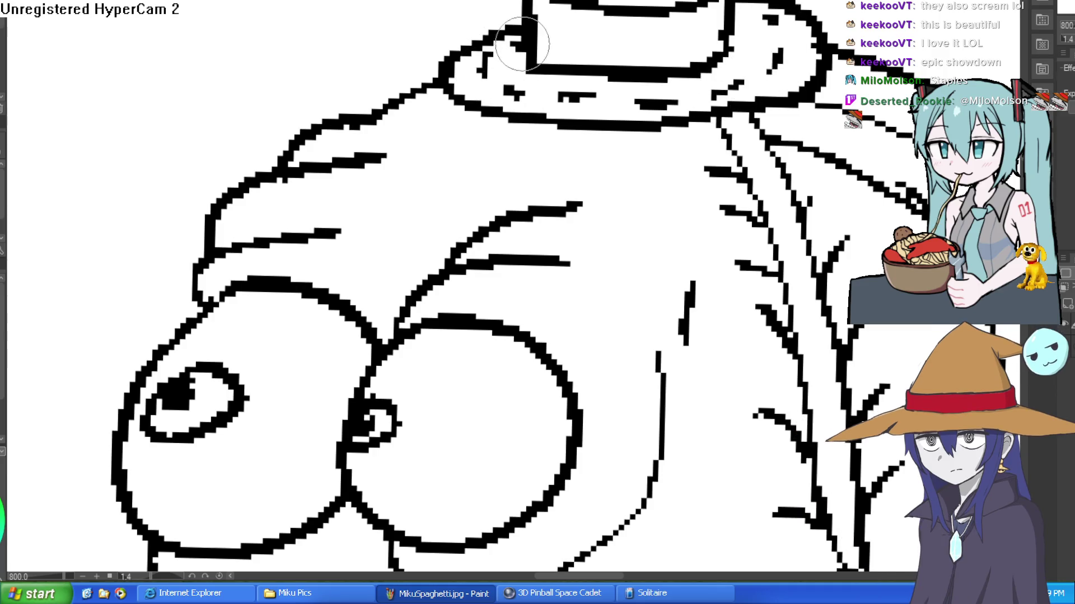
scroll(739, 122, "down", 5)
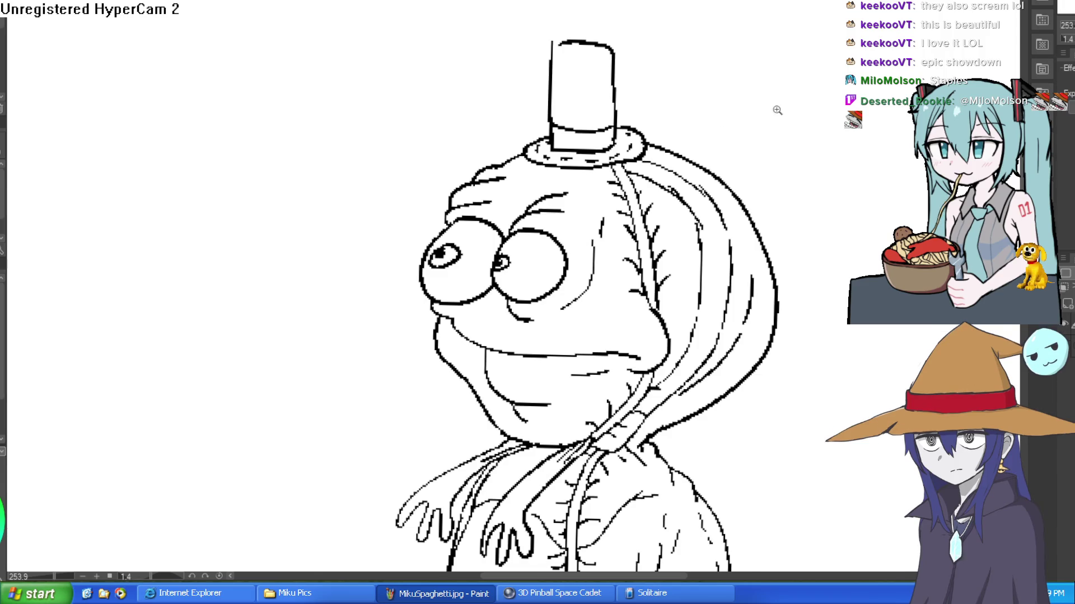
scroll(775, 108, "down", 3)
scroll(727, 178, "up", 3)
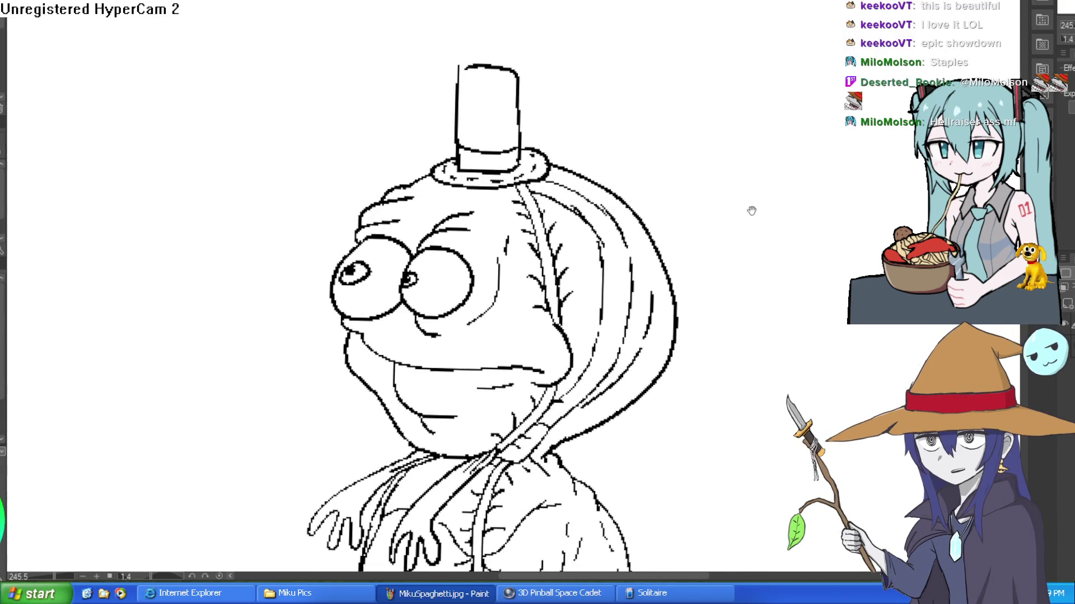
scroll(748, 167, "down", 2)
Add two short ink strokes beside the creature's hand, then review the lower body and feet.
left_click_drag(683, 159, 676, 112)
scroll(498, 235, "up", 3)
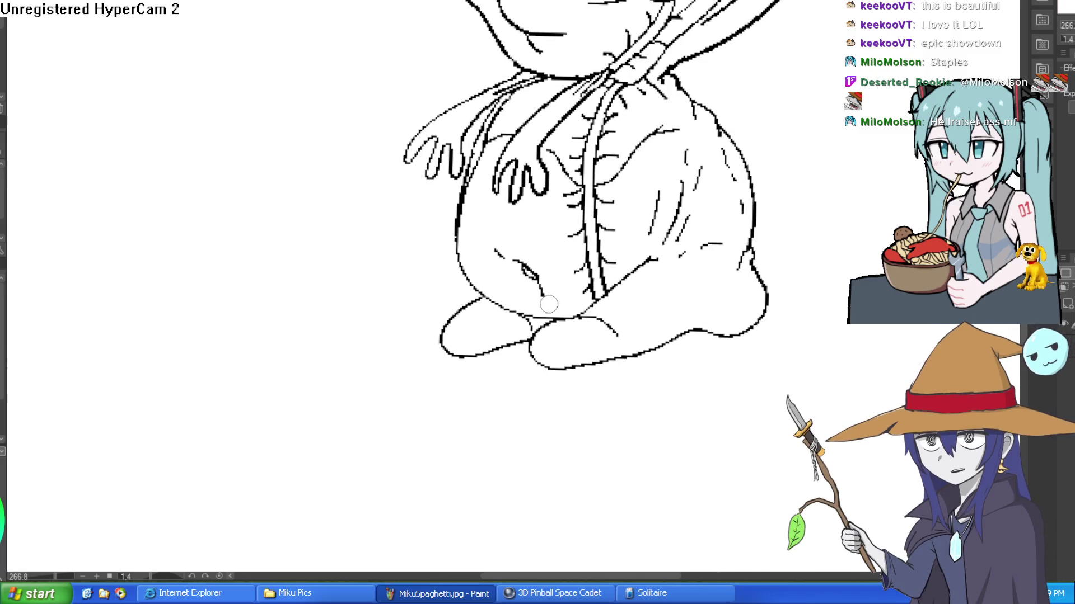
scroll(736, 271, "down", 1)
scroll(767, 271, "up", 2)
scroll(749, 257, "down", 2)
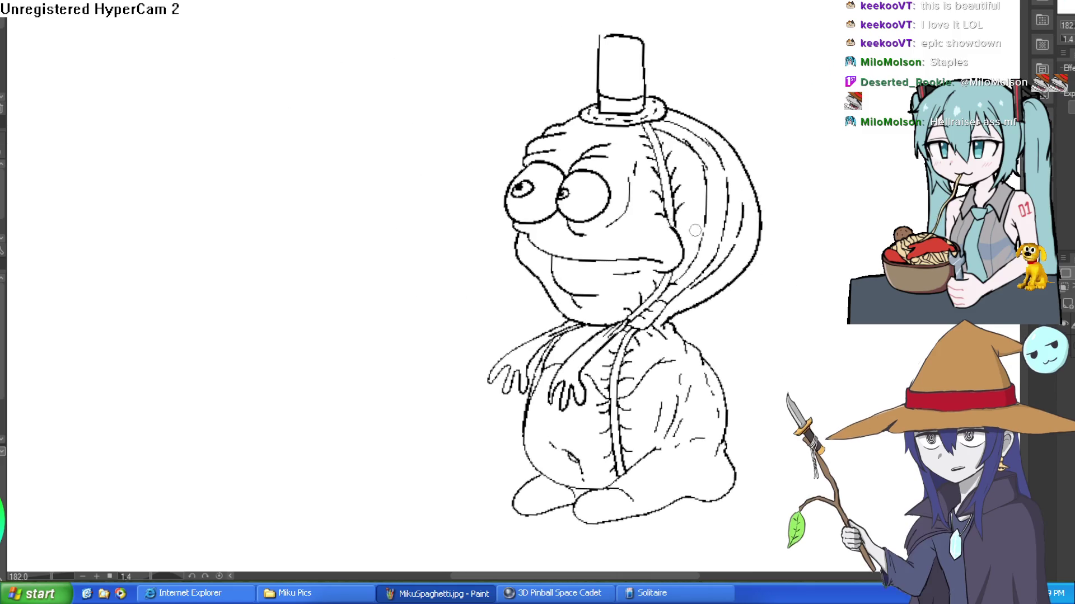
scroll(525, 233, "up", 2)
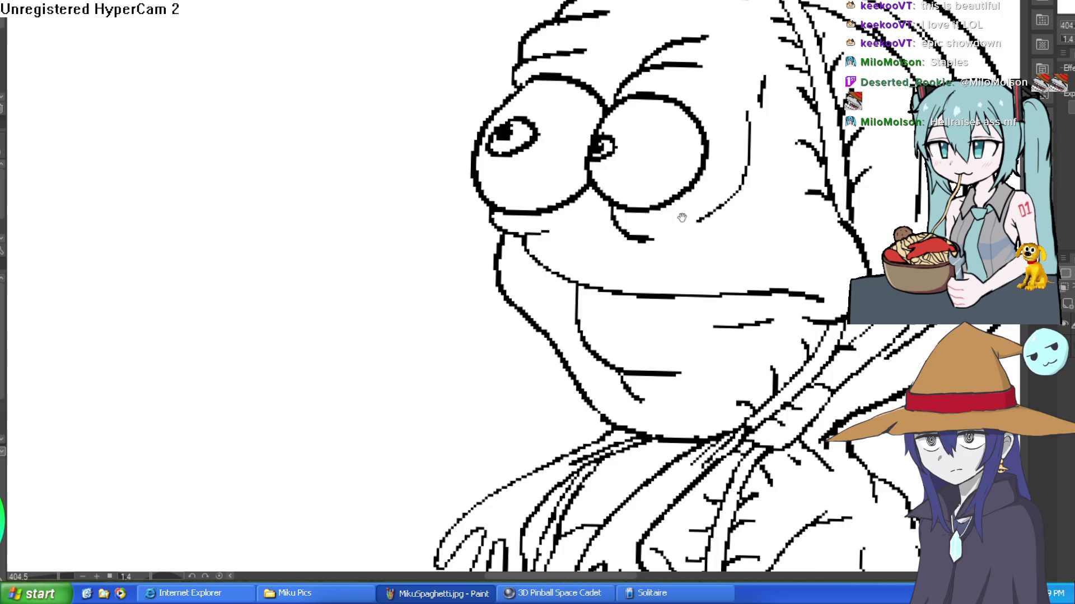
scroll(672, 217, "down", 3)
scroll(649, 265, "up", 3)
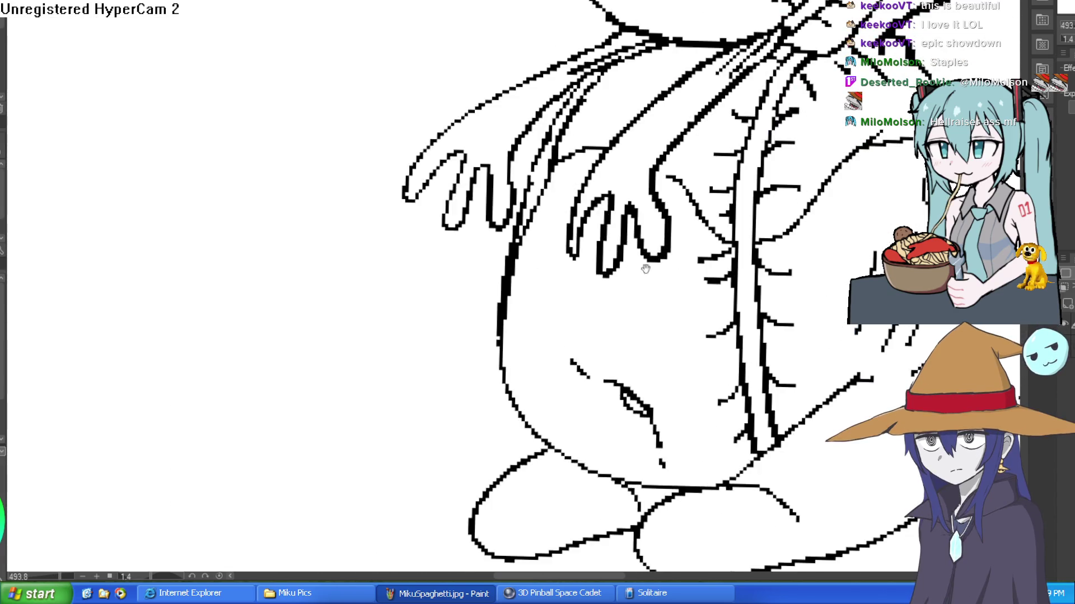
left_click_drag(564, 330, 559, 299)
left_click_drag(561, 255, 560, 267)
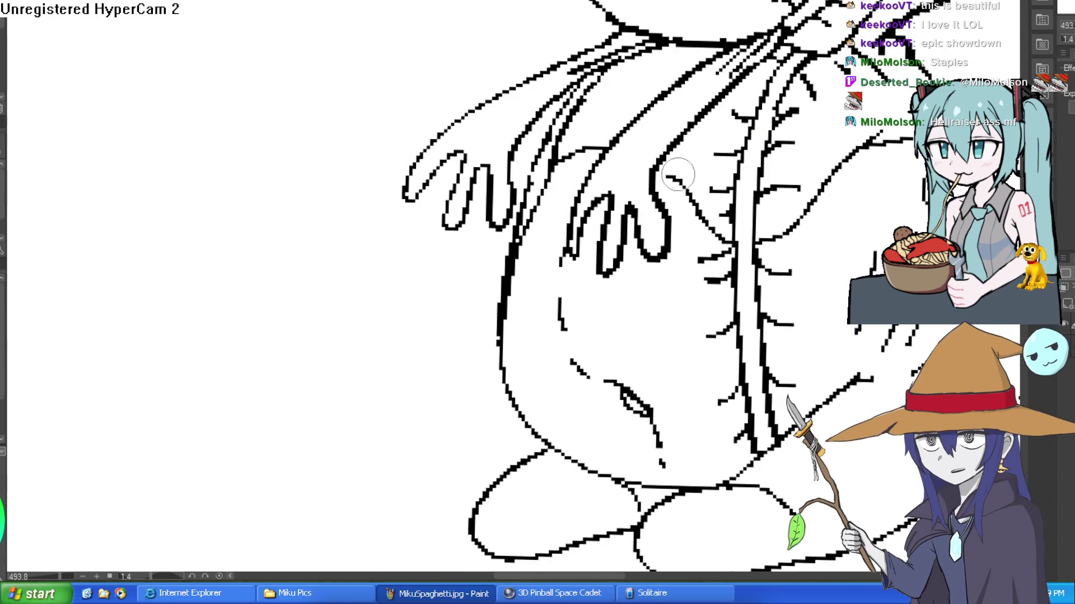
scroll(794, 152, "down", 3)
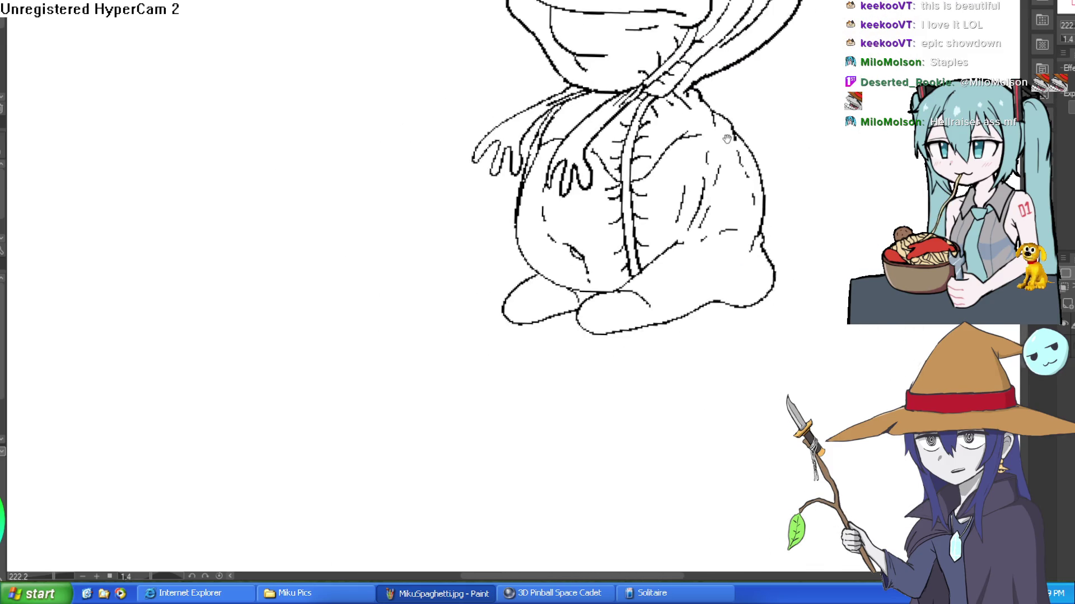
scroll(581, 71, "up", 3)
scroll(558, 71, "down", 3)
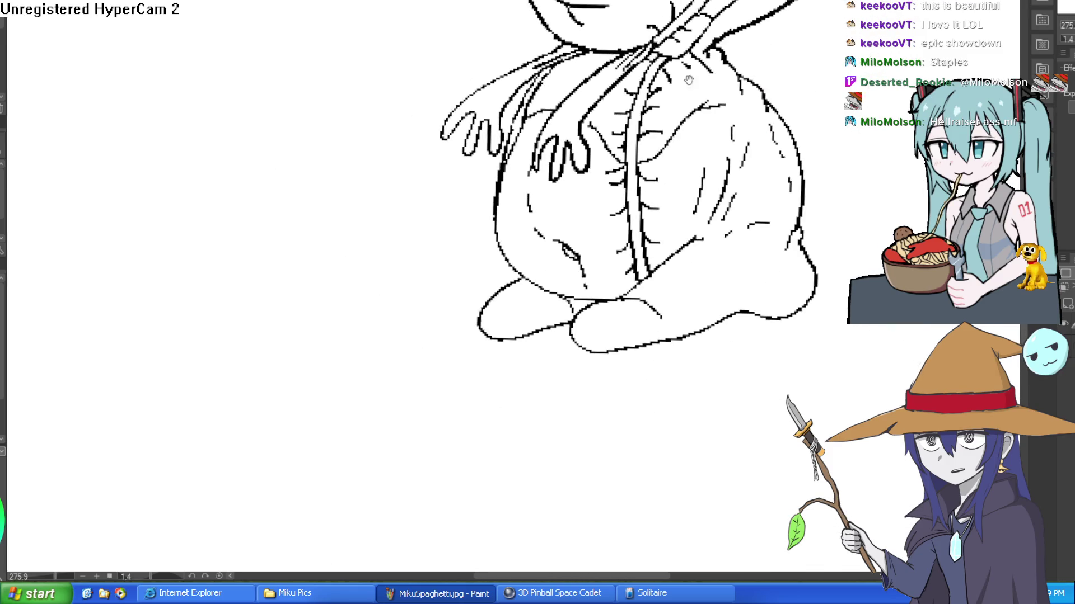
scroll(686, 123, "up", 5)
scroll(686, 123, "down", 3)
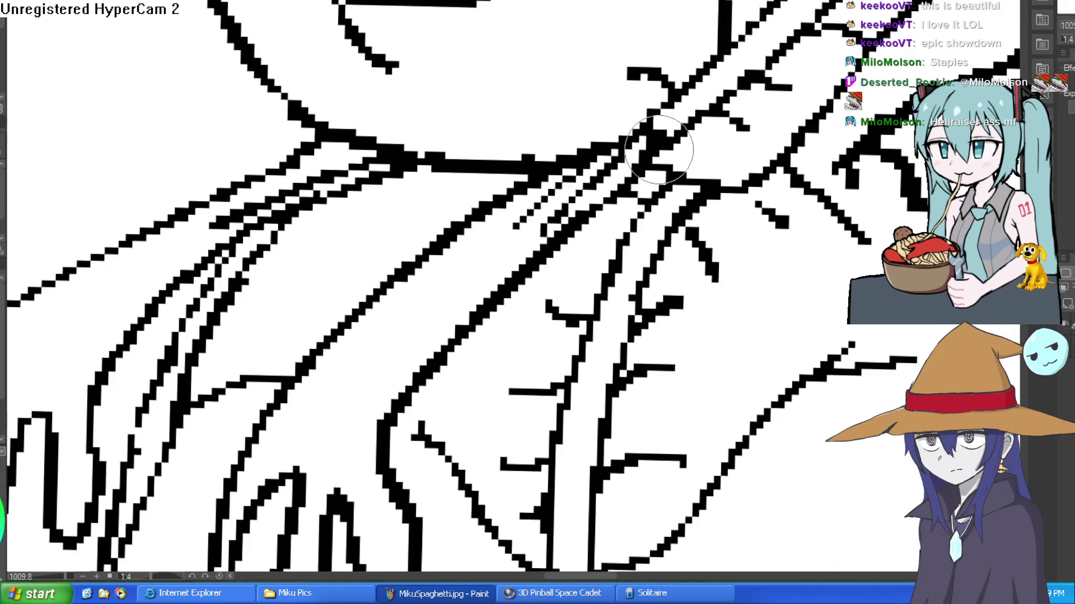
scroll(693, 156, "down", 3)
left_click_drag(804, 162, 779, 126)
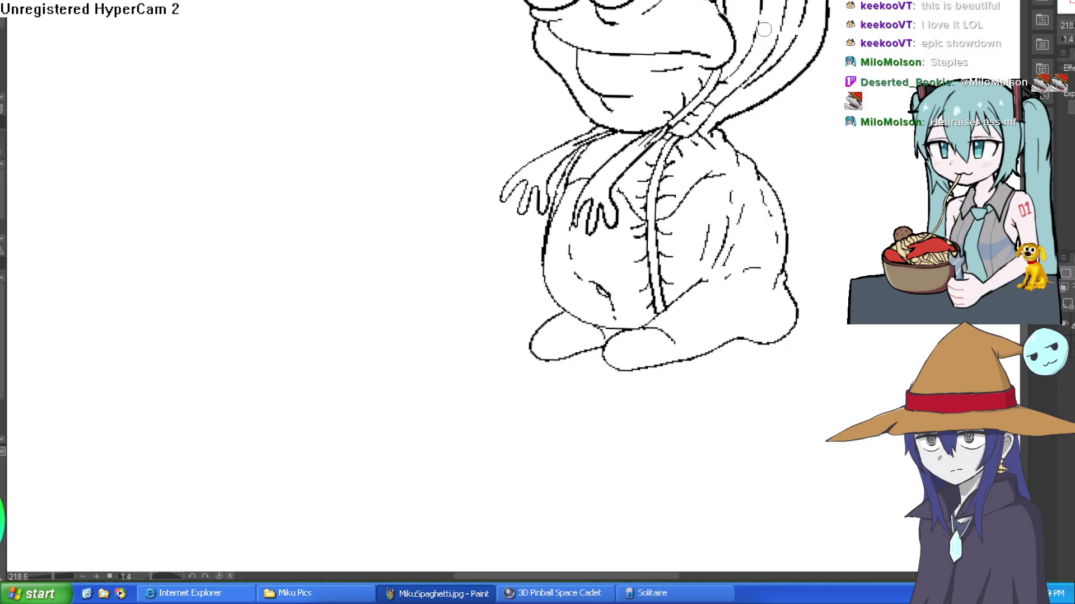
mouse_move(799, 269)
left_mouse_down()
mouse_move(763, 236)
mouse_move(661, 223)
mouse_move(653, 156)
mouse_move(634, 143)
mouse_move(625, 227)
left_mouse_up()
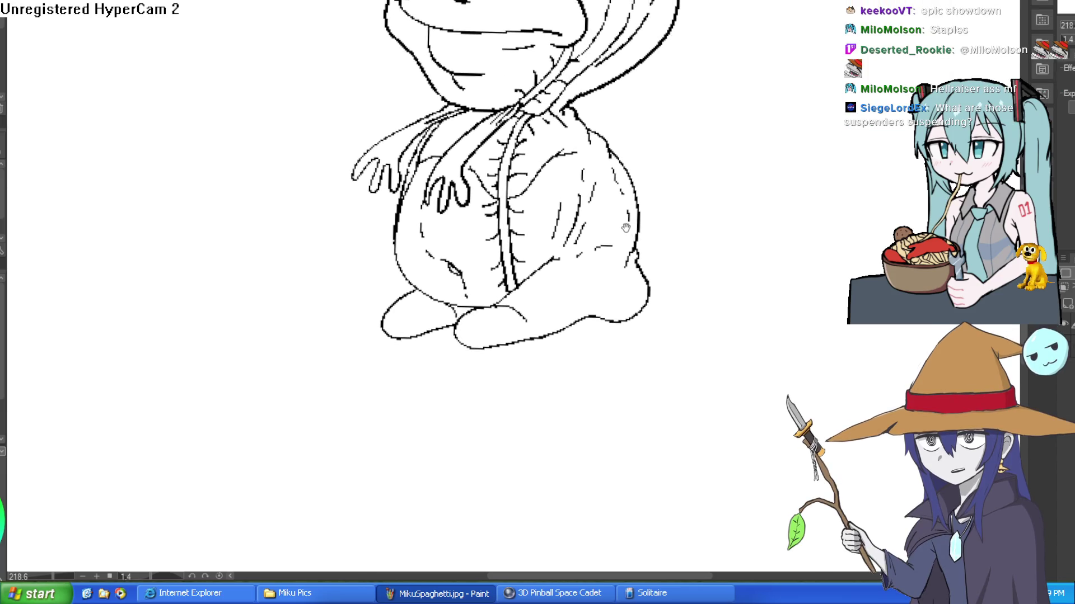
scroll(714, 281, "up", 5)
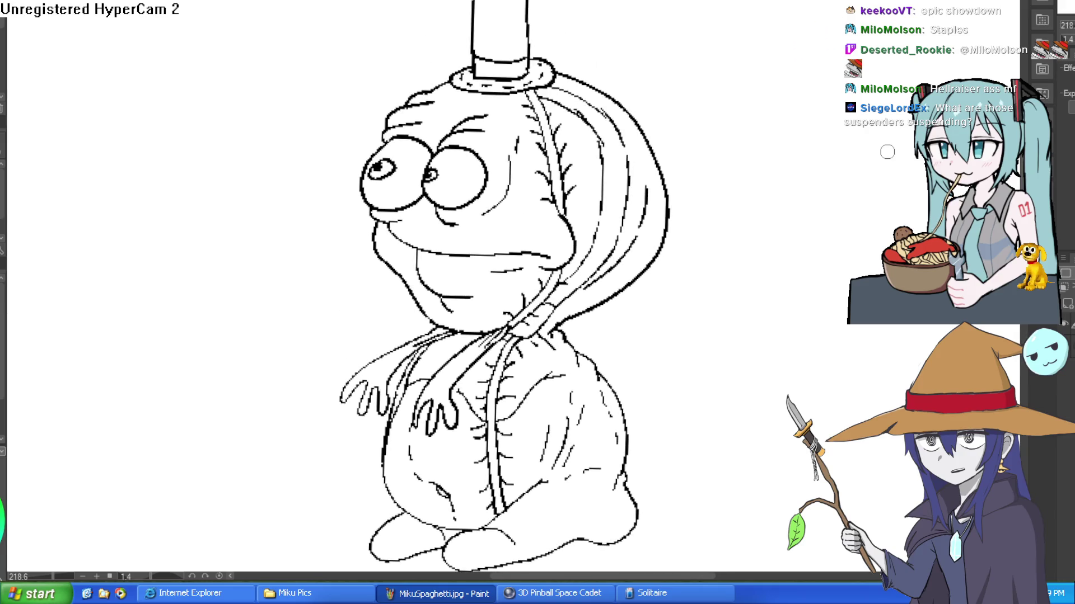
scroll(705, 302, "down", 6)
Sketch a light-blue bone across the stubby feet, discarding an initial test circle.
left_click_drag(539, 266, 558, 262)
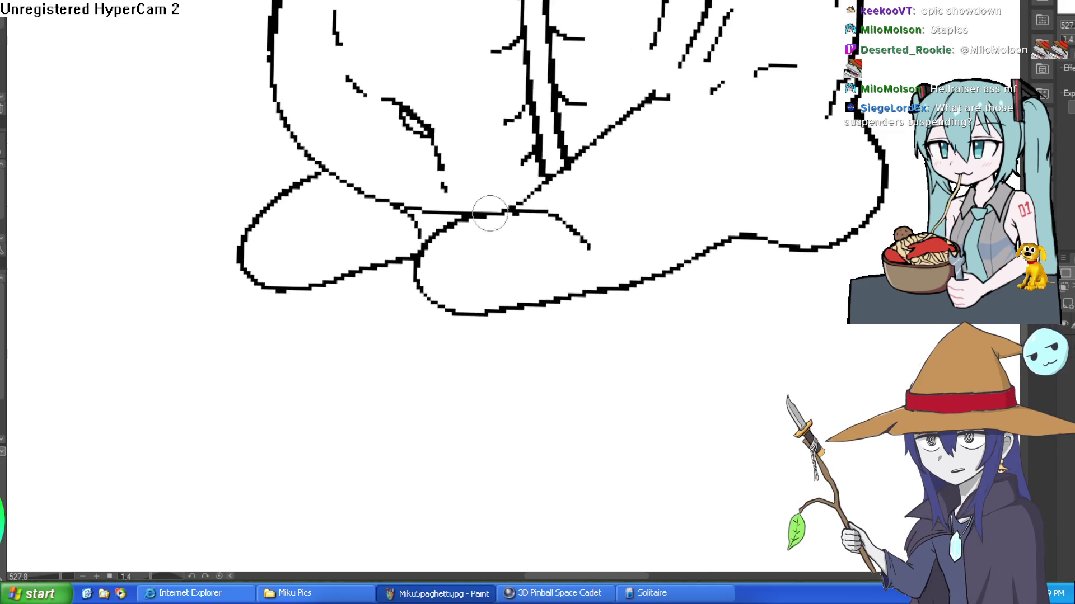
mouse_move(576, 211)
left_mouse_down()
mouse_move(432, 367)
mouse_move(588, 187)
mouse_move(487, 173)
mouse_move(628, 307)
mouse_move(554, 174)
left_mouse_up()
left_click_drag(400, 392, 260, 515)
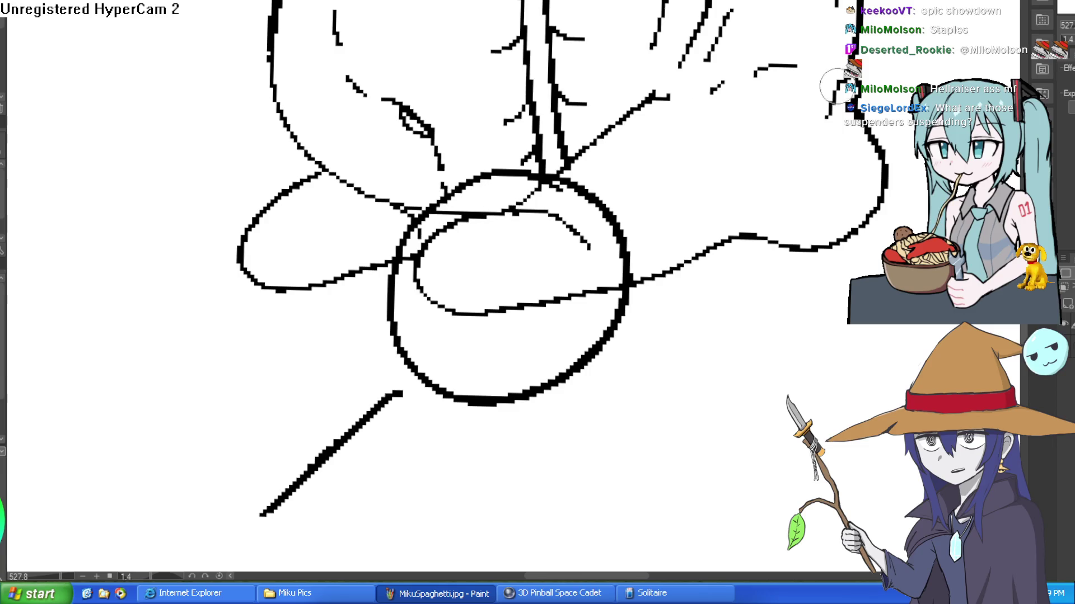
key("ctrl+z")
key("ctrl+z")
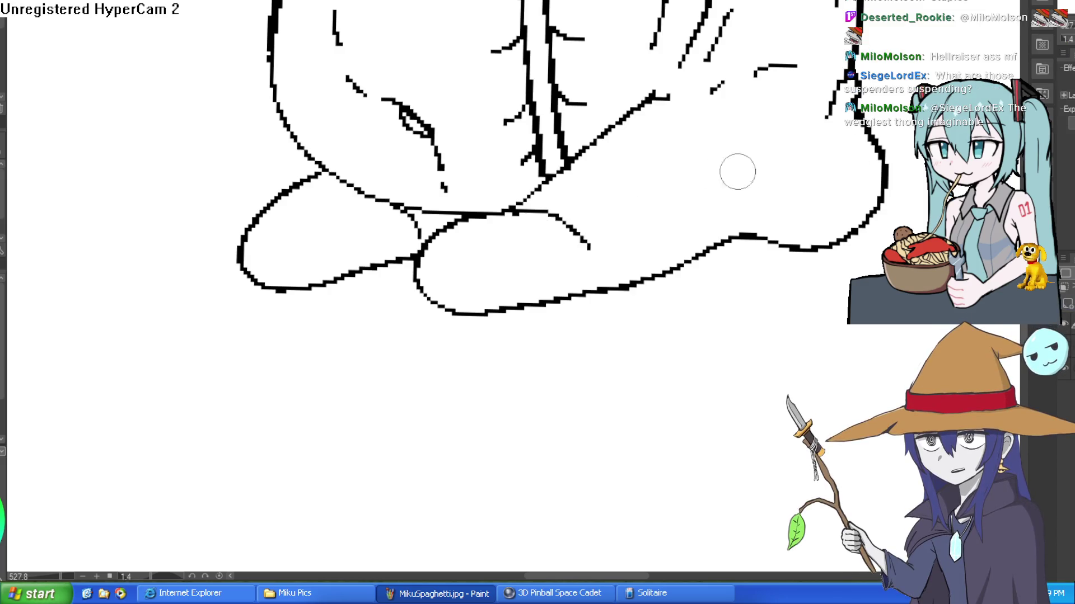
mouse_move(730, 154)
left_mouse_down()
mouse_move(619, 197)
mouse_move(599, 241)
mouse_move(581, 220)
mouse_move(569, 223)
mouse_move(582, 235)
mouse_move(569, 254)
mouse_move(464, 282)
mouse_move(448, 265)
left_mouse_up()
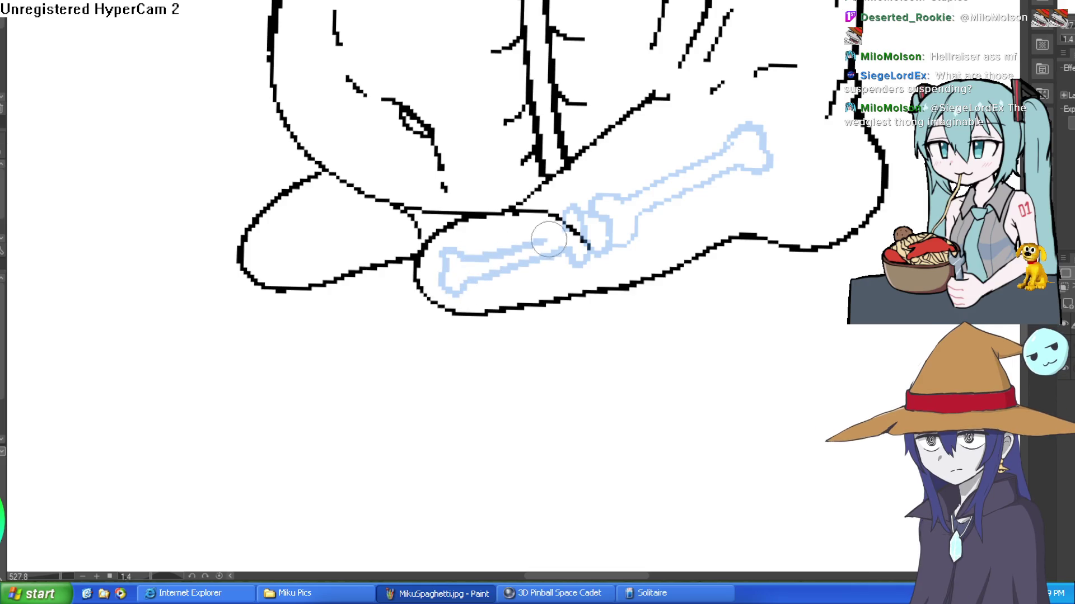
Close the right leg bone's end with a rounded knob reaching the far foot's edge.
scroll(665, 163, "down", 5)
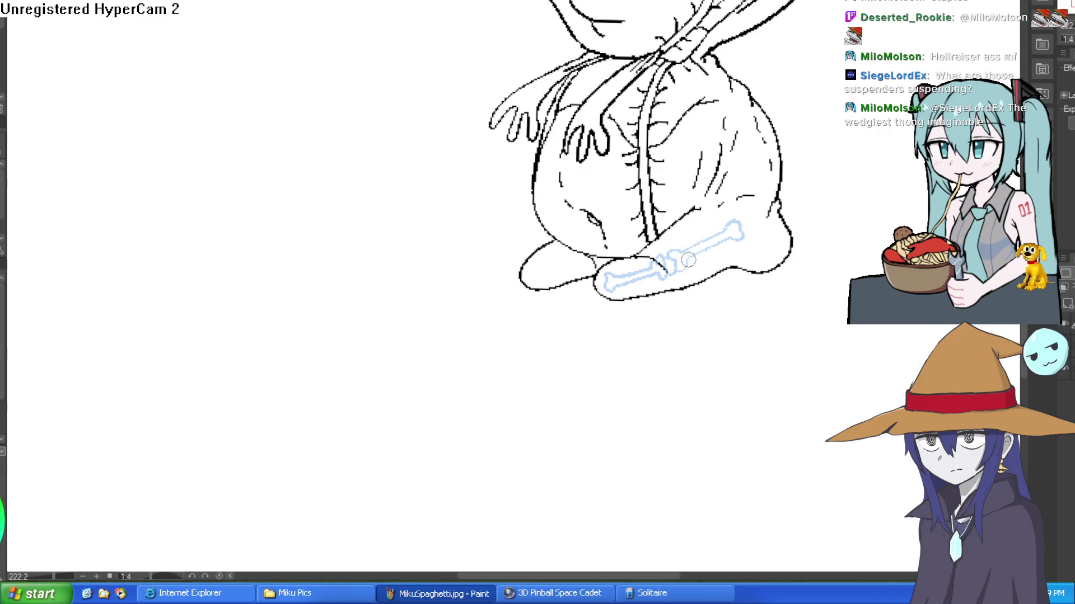
scroll(653, 264, "up", 5)
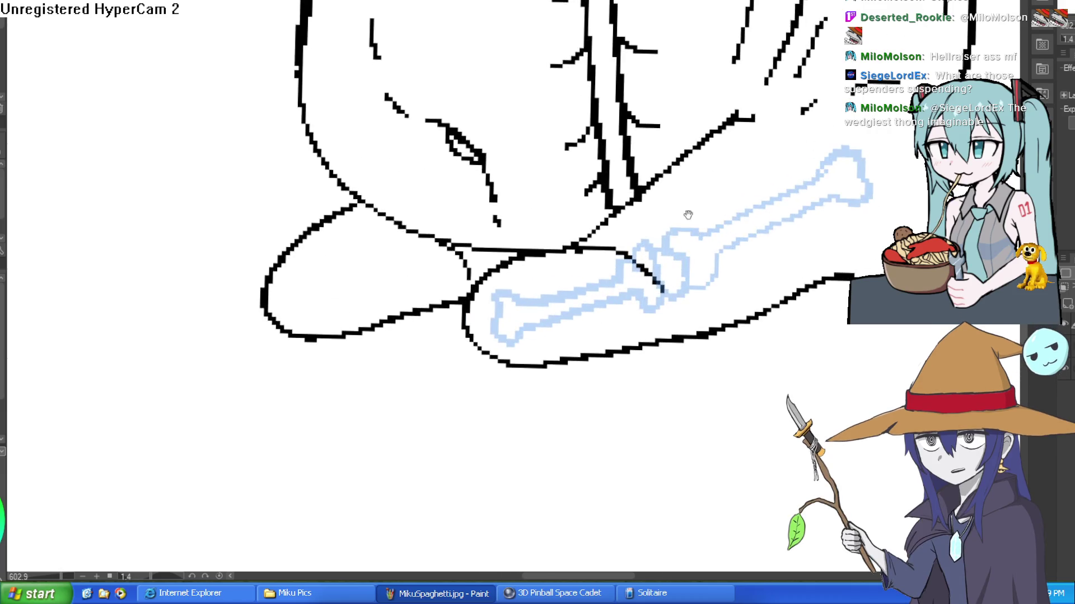
left_click_drag(689, 240, 660, 219)
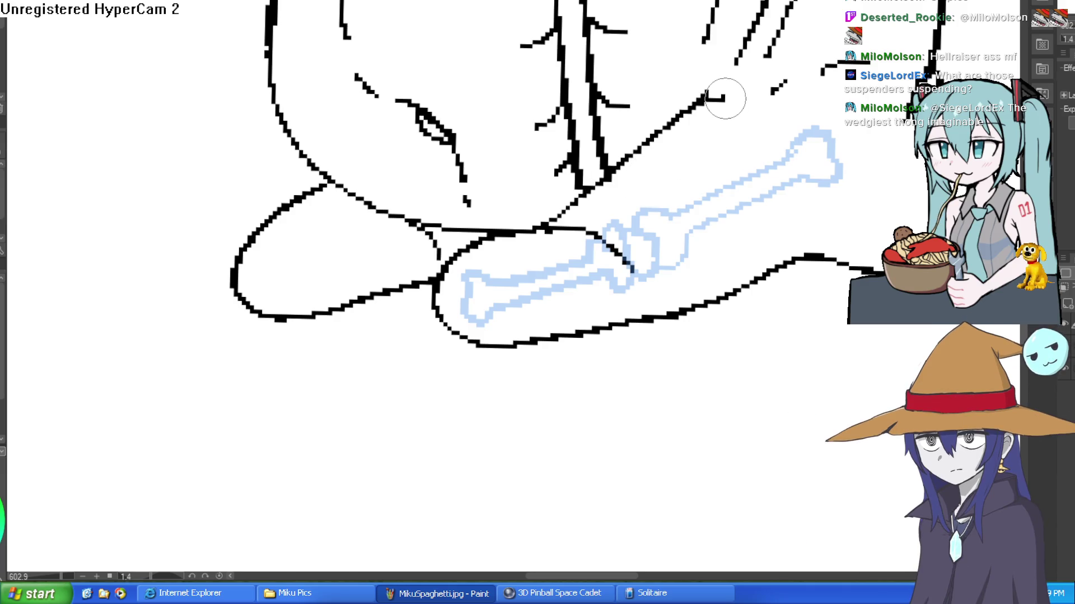
scroll(724, 231, "down", 3)
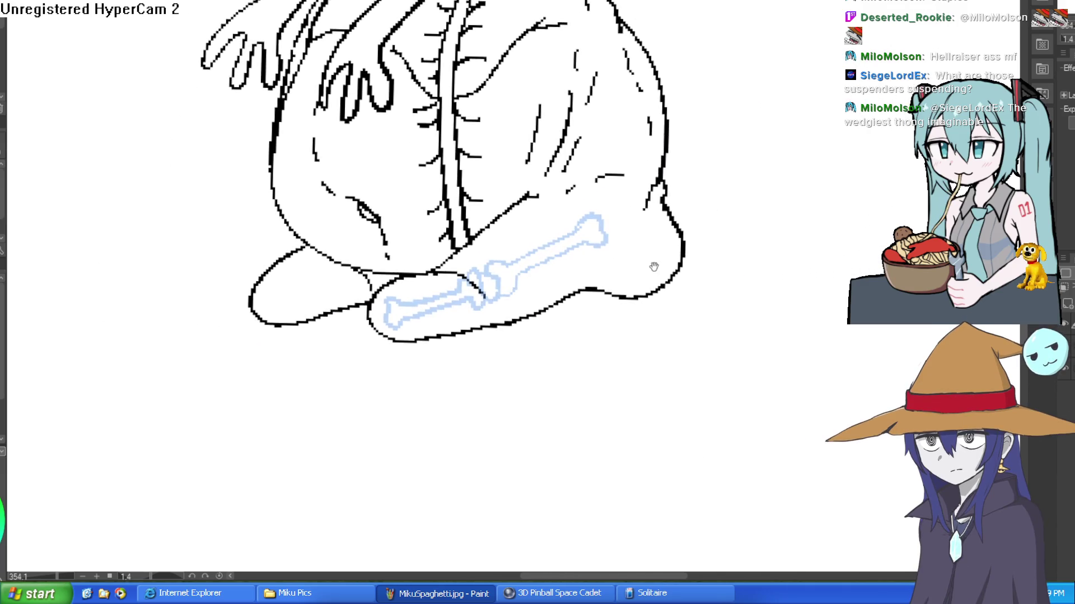
scroll(590, 293, "up", 2)
scroll(645, 179, "down", 1)
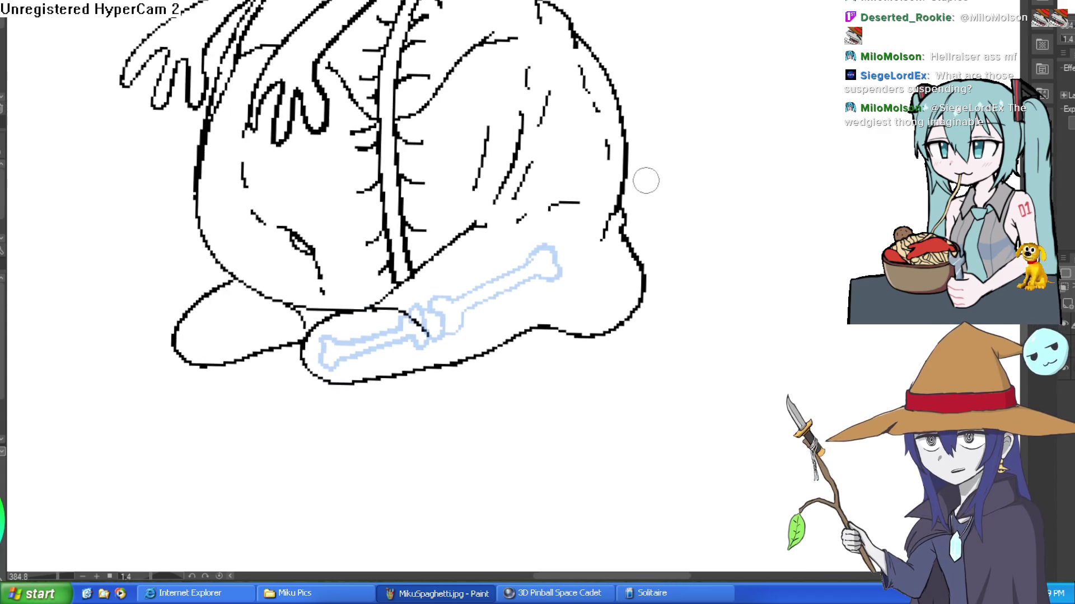
left_click_drag(616, 266, 621, 230)
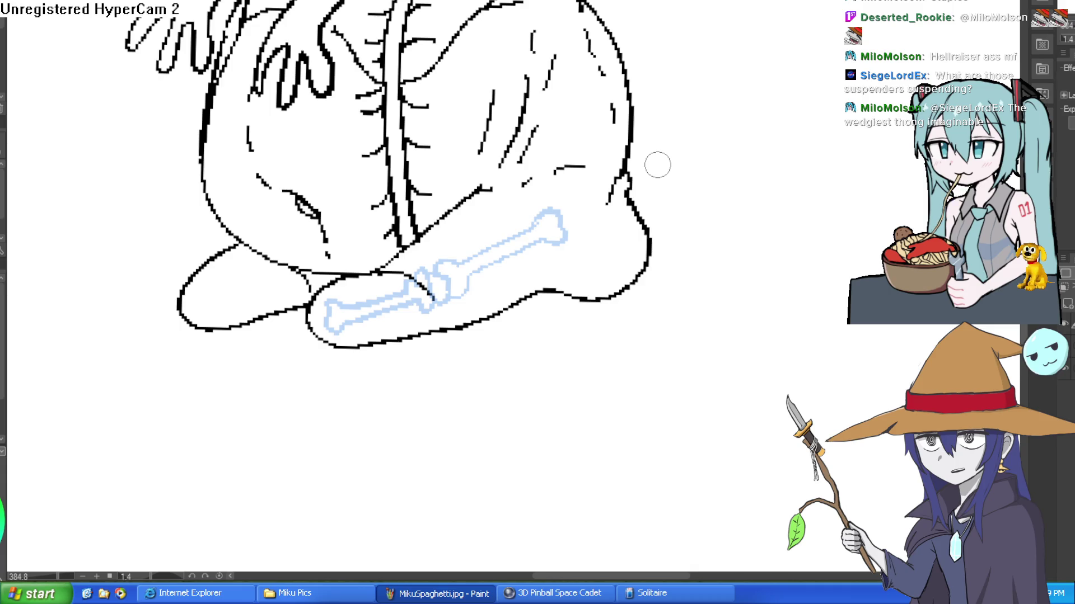
left_click(567, 254)
mouse_move(556, 250)
left_mouse_down()
mouse_move(600, 288)
mouse_move(641, 223)
mouse_move(580, 236)
mouse_move(619, 230)
mouse_move(628, 282)
mouse_move(529, 249)
left_mouse_up()
key("ctrl+z")
key("ctrl+z")
left_click_drag(636, 216, 554, 238)
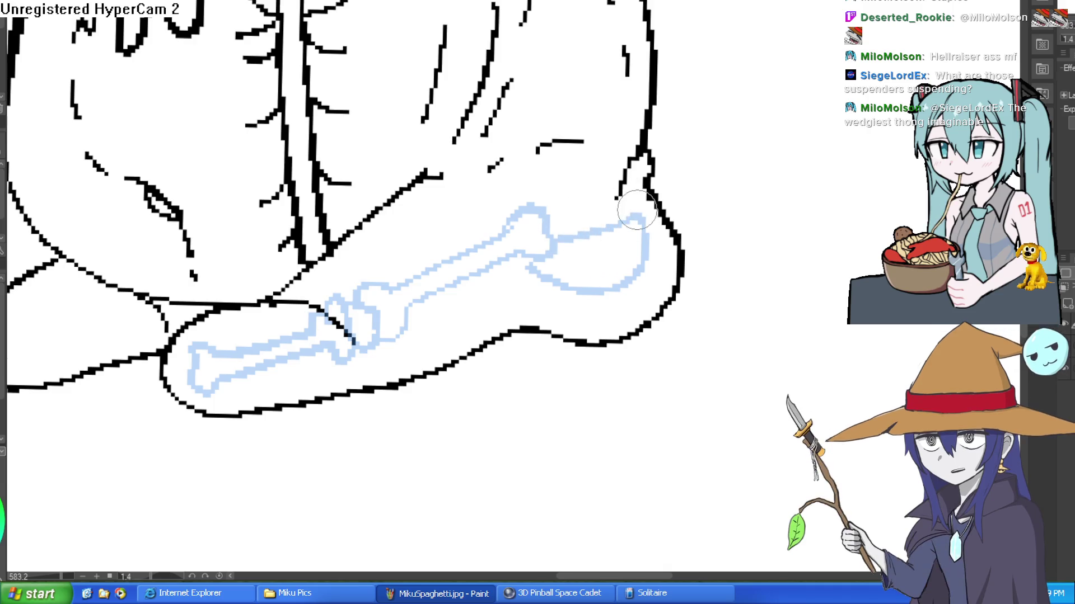
scroll(744, 185, "down", 2)
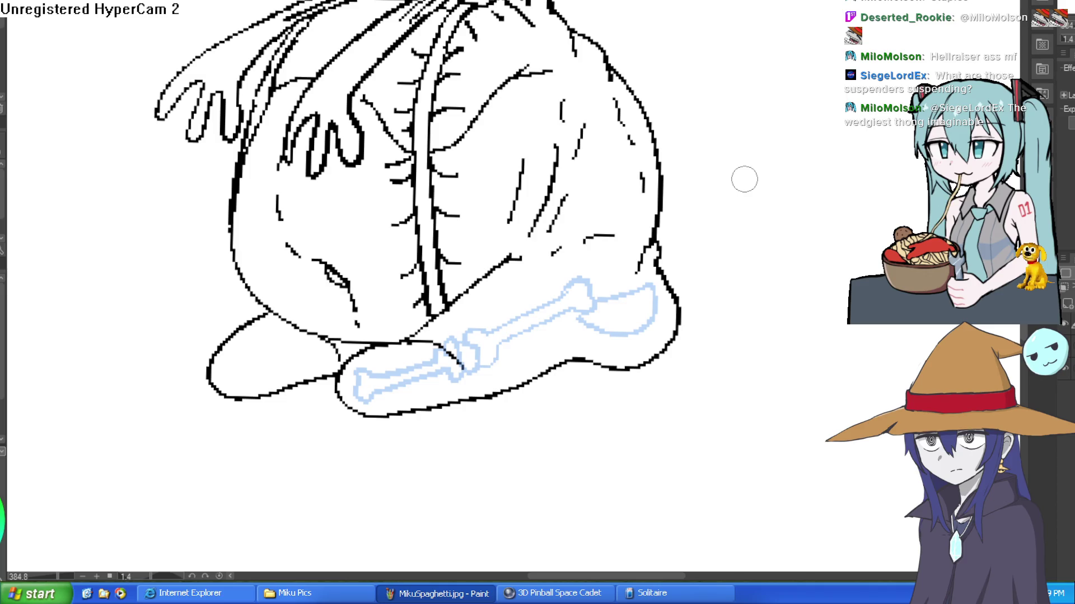
Sketch the ribcage top, lower spine and hip joint lines above the leg bone.
mouse_move(487, 96)
left_mouse_down()
mouse_move(476, 118)
mouse_move(510, 95)
mouse_move(493, 78)
mouse_move(459, 155)
mouse_move(504, 112)
mouse_move(467, 168)
mouse_move(504, 160)
mouse_move(461, 192)
left_mouse_up()
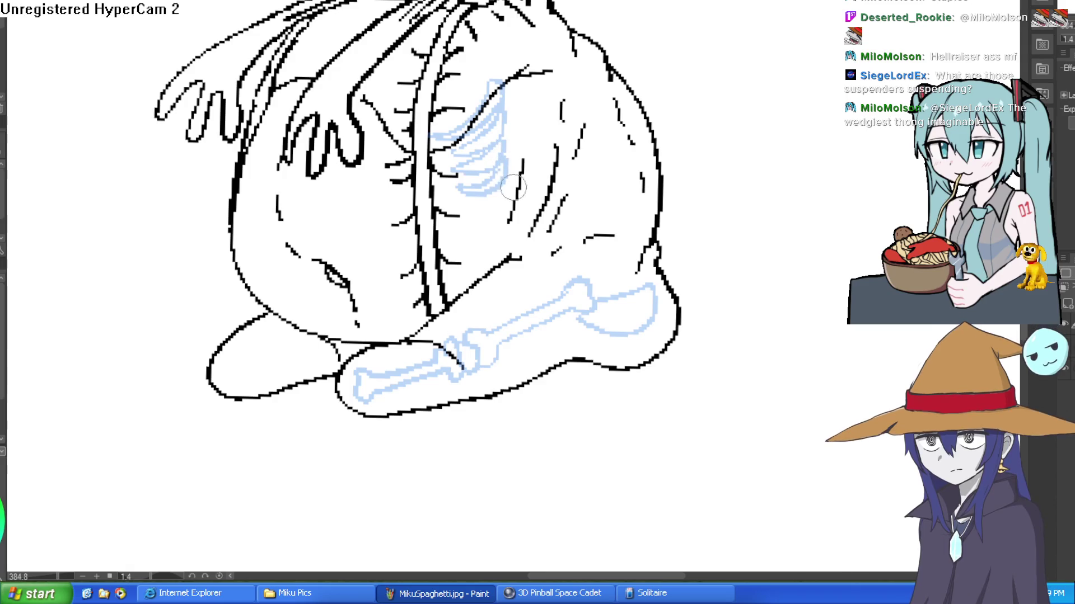
mouse_move(462, 229)
left_mouse_down()
mouse_move(526, 223)
mouse_move(546, 235)
mouse_move(512, 246)
mouse_move(440, 241)
mouse_move(509, 219)
mouse_move(500, 241)
left_mouse_up()
left_click_drag(505, 174, 495, 240)
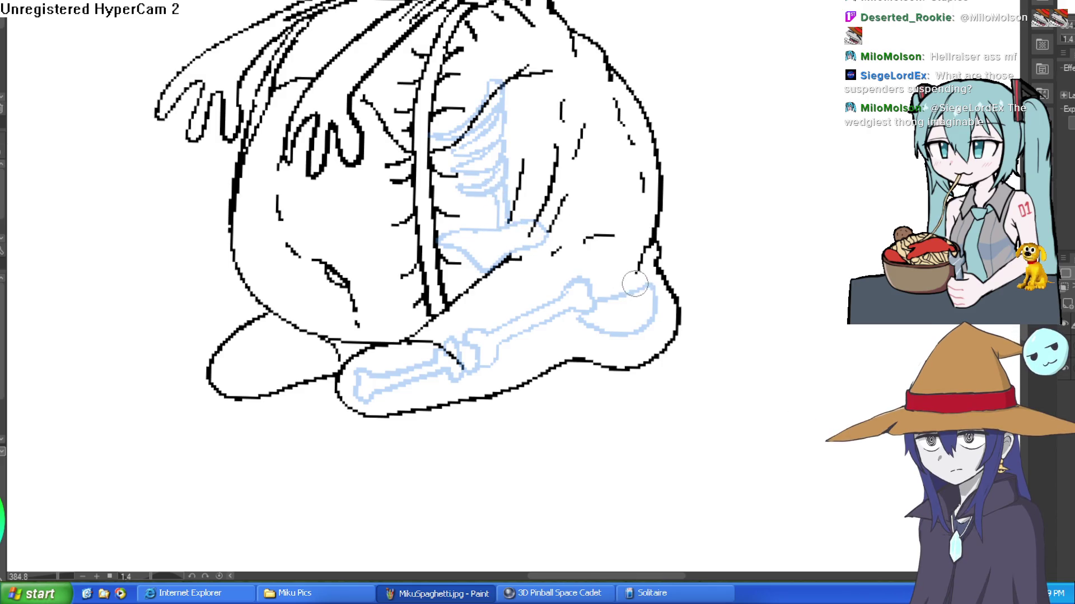
mouse_move(547, 239)
left_mouse_down()
mouse_move(646, 272)
mouse_move(629, 288)
mouse_move(607, 286)
mouse_move(507, 238)
mouse_move(521, 232)
left_mouse_up()
mouse_move(454, 240)
left_mouse_down()
mouse_move(484, 274)
mouse_move(483, 294)
mouse_move(493, 263)
left_mouse_up()
Extend the spine up toward the neck and draw ribs on the torso's left side.
left_click_drag(581, 228, 582, 338)
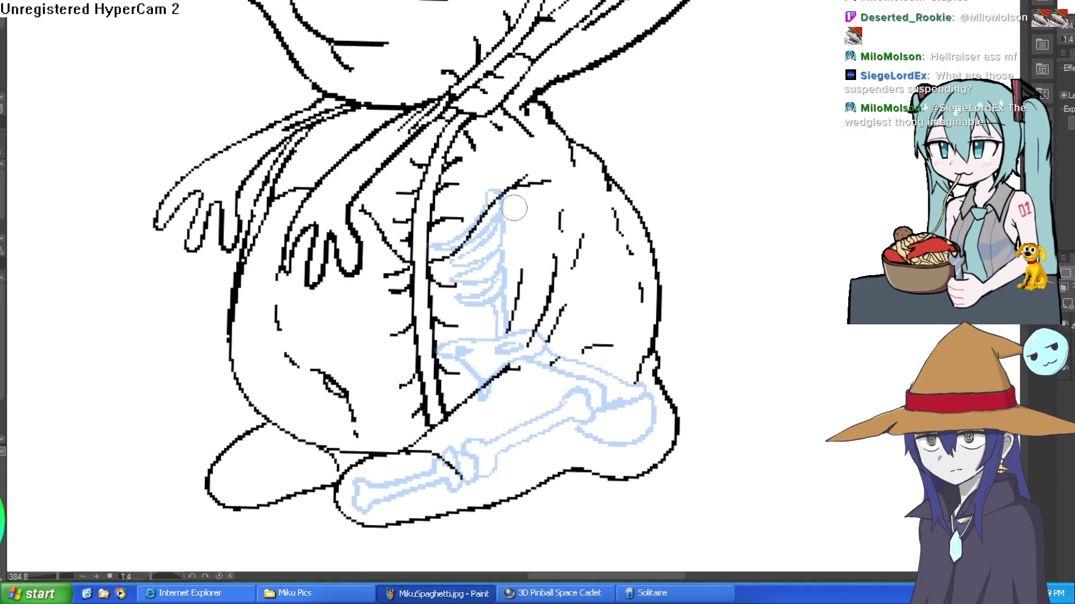
mouse_move(498, 193)
left_mouse_down()
mouse_move(484, 123)
mouse_move(498, 58)
left_mouse_up()
left_click_drag(369, 159, 398, 210)
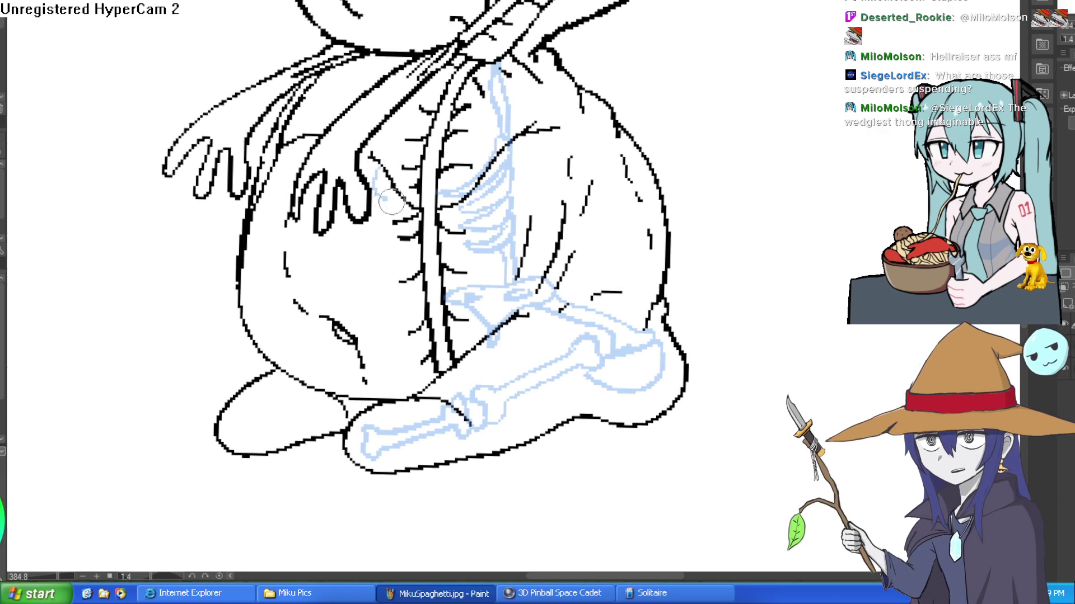
mouse_move(366, 157)
left_mouse_down()
mouse_move(412, 204)
mouse_move(404, 234)
left_mouse_up()
mouse_move(373, 193)
left_mouse_down()
mouse_move(417, 227)
mouse_move(398, 259)
mouse_move(503, 238)
left_mouse_up()
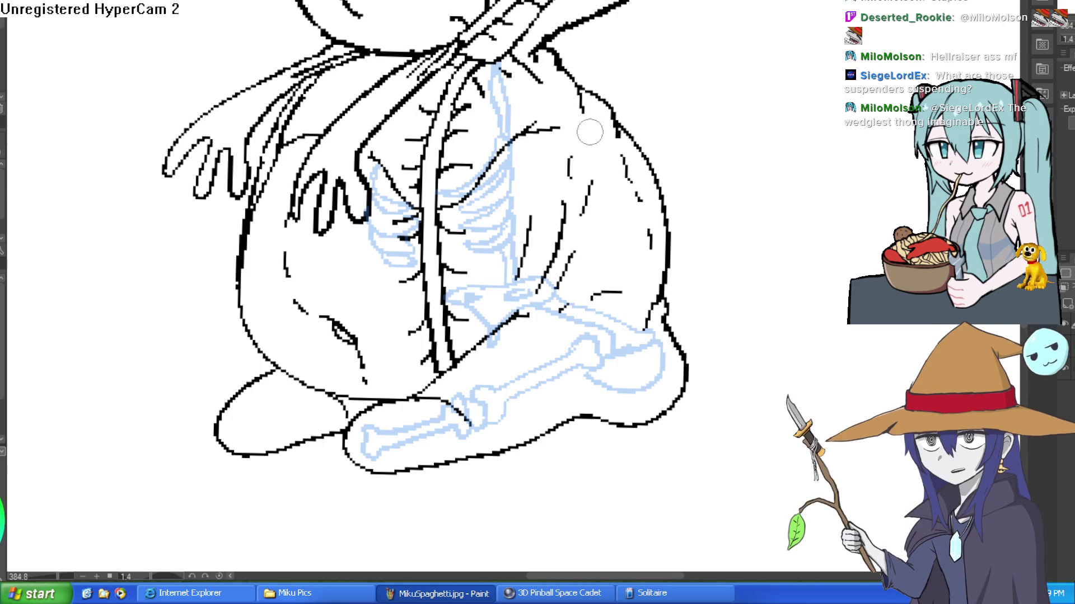
Sketch a light-blue arm and forearm bone running down-left from the torso.
scroll(588, 134, "down", 3)
mouse_move(585, 137)
left_mouse_down()
mouse_move(578, 209)
mouse_move(559, 152)
left_mouse_up()
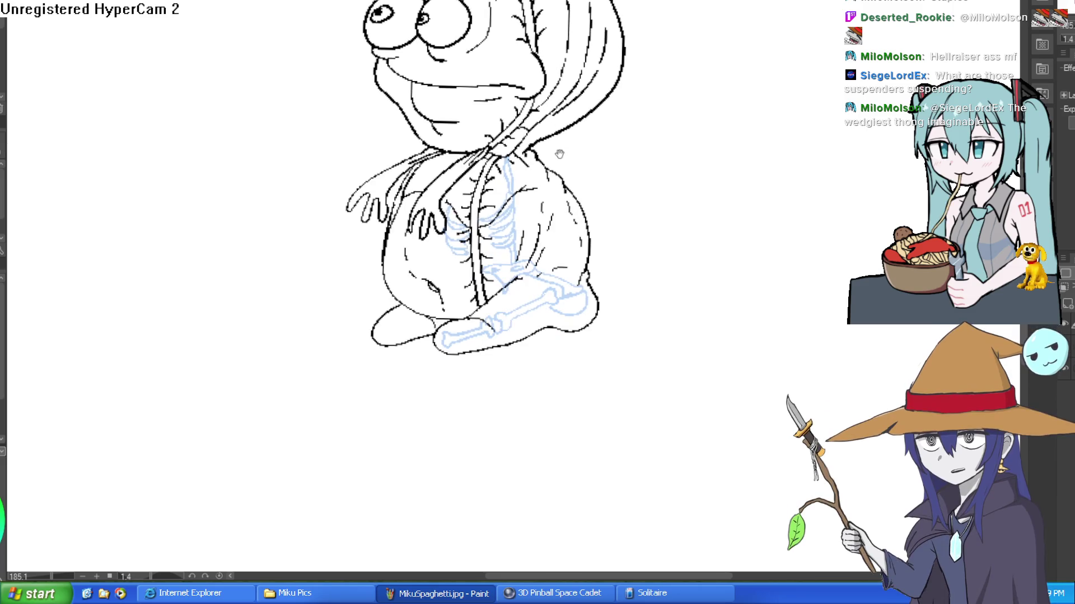
scroll(540, 190, "down", 1)
scroll(538, 280, "up", 5)
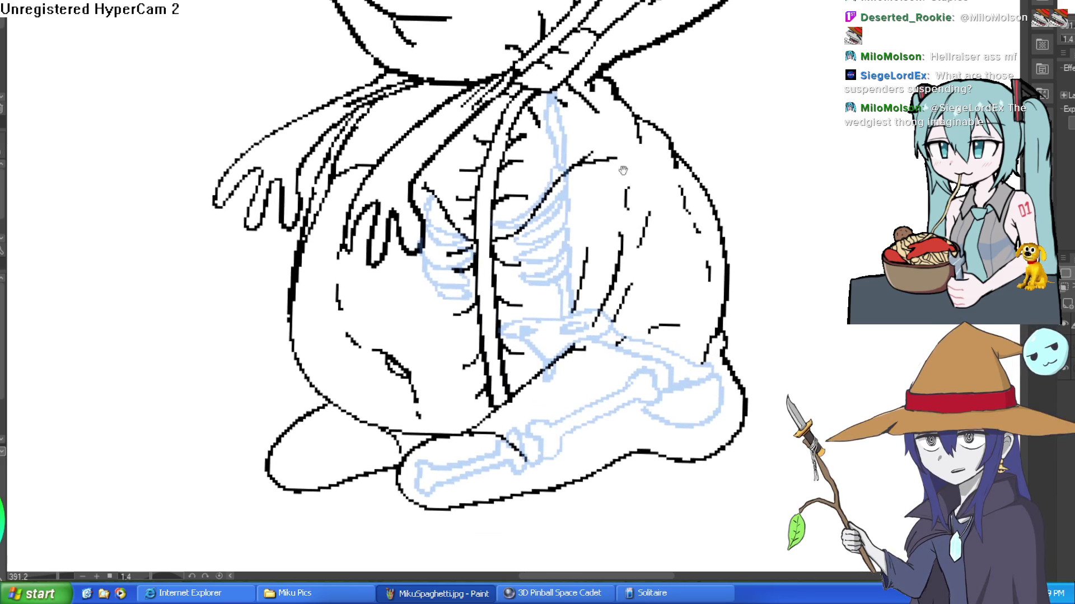
left_click_drag(537, 286, 613, 124)
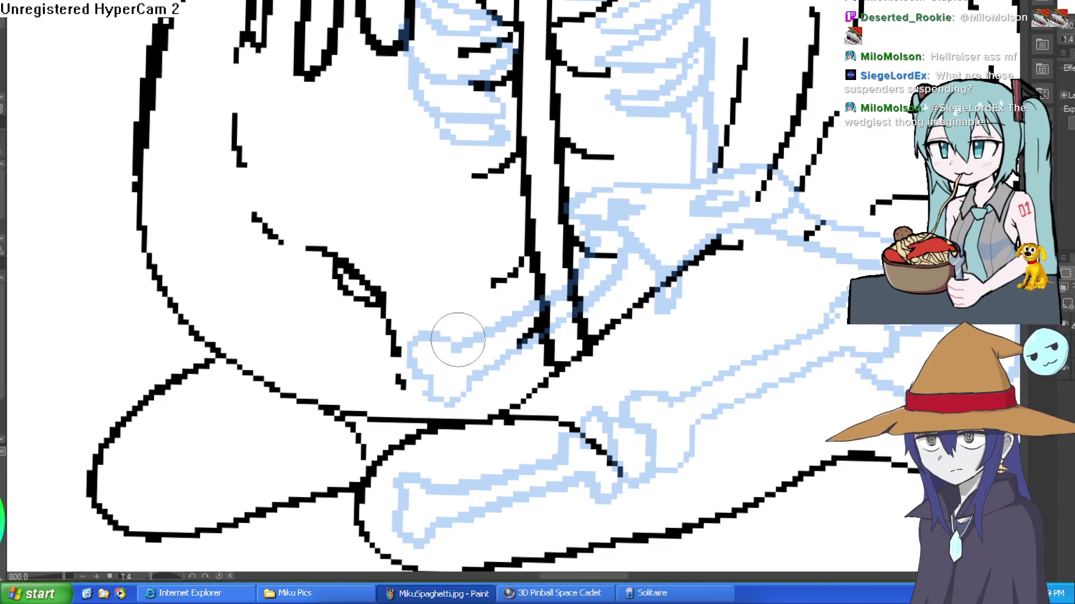
mouse_move(417, 369)
left_mouse_down()
mouse_move(328, 384)
mouse_move(272, 417)
left_mouse_up()
key("ctrl+z")
mouse_move(394, 367)
left_mouse_down()
mouse_move(356, 365)
mouse_move(305, 408)
mouse_move(231, 446)
mouse_move(232, 476)
mouse_move(409, 395)
mouse_move(391, 428)
left_mouse_up()
left_click_drag(371, 384, 393, 405)
scroll(394, 405, "down", 5)
left_click_drag(532, 336, 641, 267)
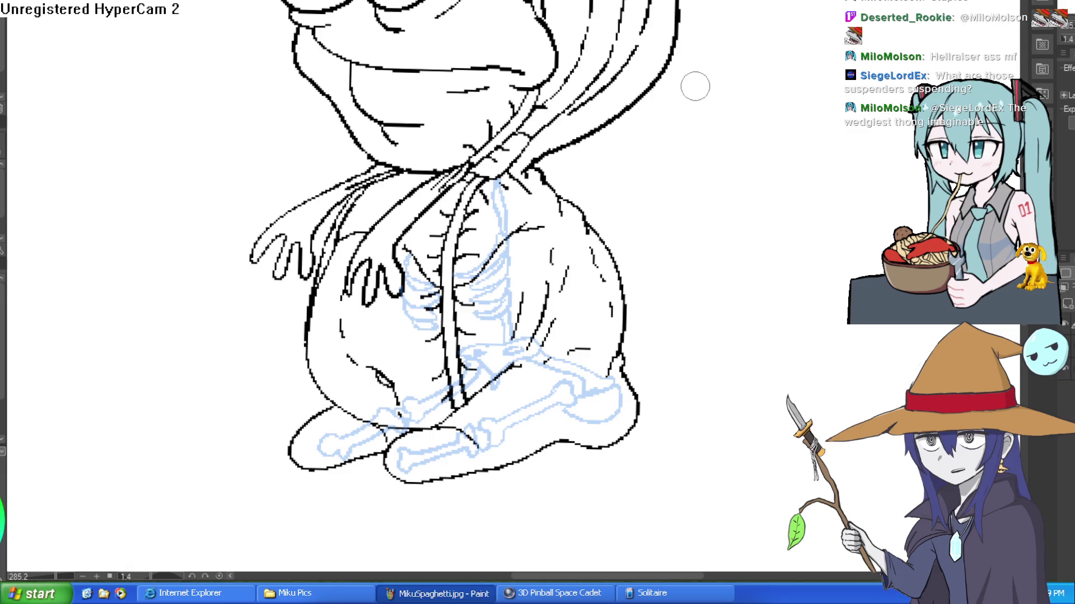
mouse_move(579, 162)
left_mouse_down()
mouse_move(595, 170)
mouse_move(617, 131)
mouse_move(632, 147)
left_mouse_up()
scroll(617, 134, "down", 3)
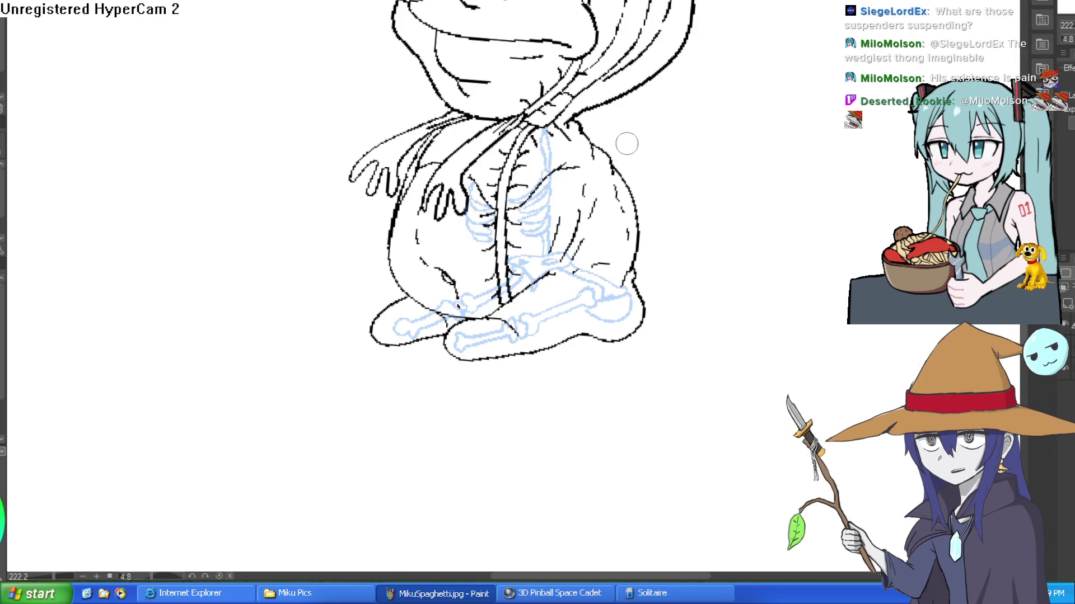
Sketch the light-blue skull outline through the creature's head.
left_click_drag(629, 145, 636, 207)
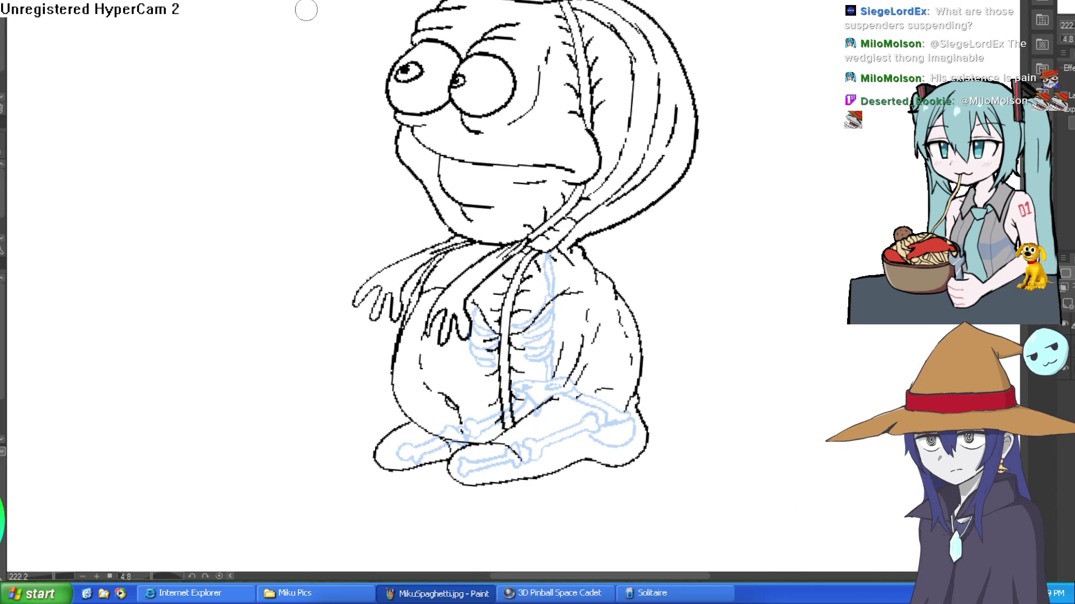
left_click(637, 53, "ctrl")
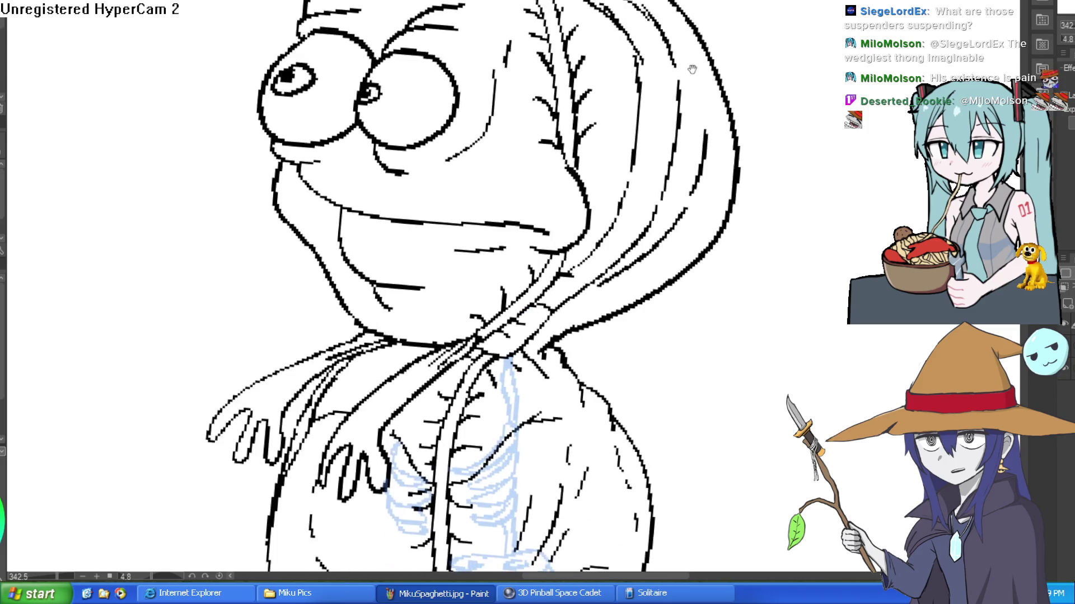
left_click_drag(690, 66, 677, 94)
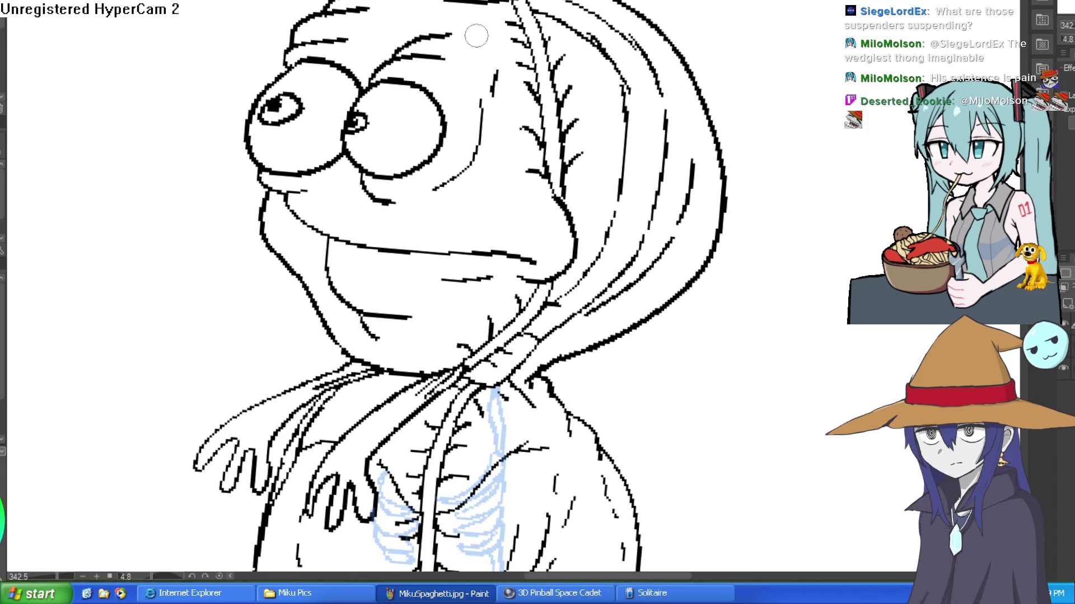
mouse_move(456, 17)
left_mouse_down()
mouse_move(354, 147)
mouse_move(400, 222)
mouse_move(393, 269)
mouse_move(408, 311)
mouse_move(495, 288)
mouse_move(526, 306)
mouse_move(539, 246)
mouse_move(644, 168)
mouse_move(535, 9)
mouse_move(442, 23)
left_mouse_up()
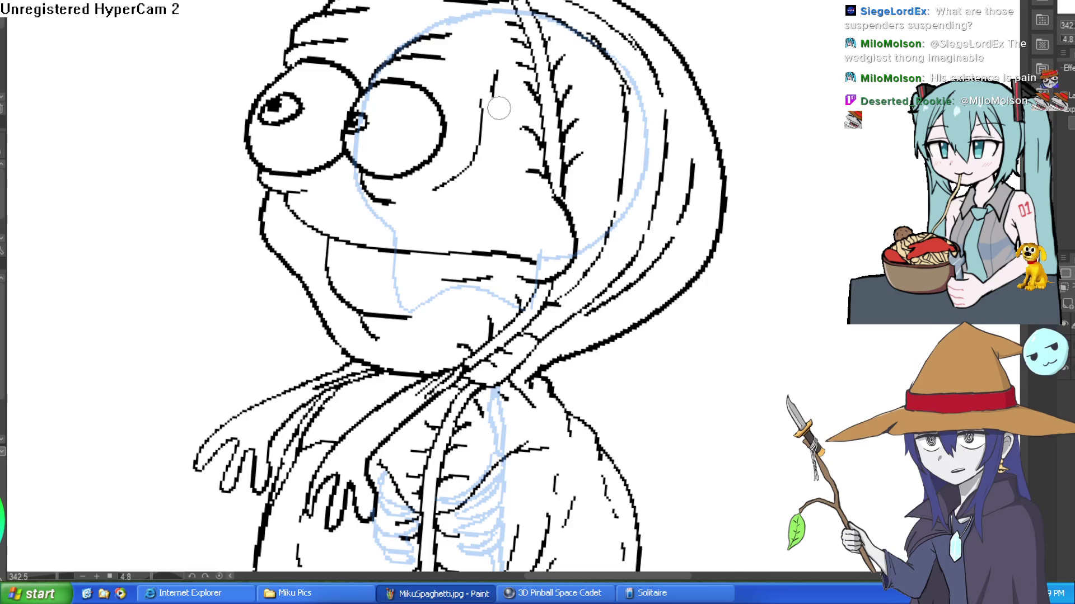
Draw round eye sockets crossed by horizontal and vertical guides, plus tooth guide lines in the mouth.
mouse_move(468, 97)
left_mouse_down()
mouse_move(452, 147)
mouse_move(523, 96)
mouse_move(496, 83)
left_mouse_up()
left_click_drag(448, 133, 527, 142)
mouse_move(423, 49)
left_mouse_down()
mouse_move(442, 92)
mouse_move(386, 168)
mouse_move(353, 98)
mouse_move(414, 106)
left_mouse_up()
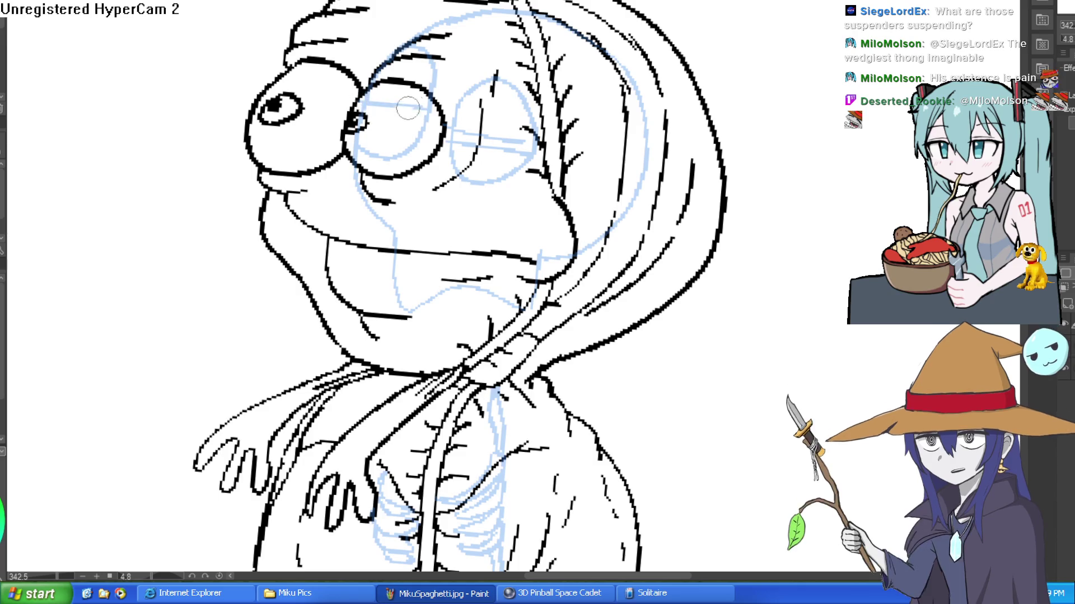
left_click_drag(351, 120, 437, 120)
mouse_move(422, 41)
left_mouse_down()
mouse_move(413, 75)
mouse_move(381, 115)
mouse_move(374, 152)
left_mouse_up()
mouse_move(492, 75)
left_mouse_down()
mouse_move(473, 121)
mouse_move(474, 173)
left_mouse_up()
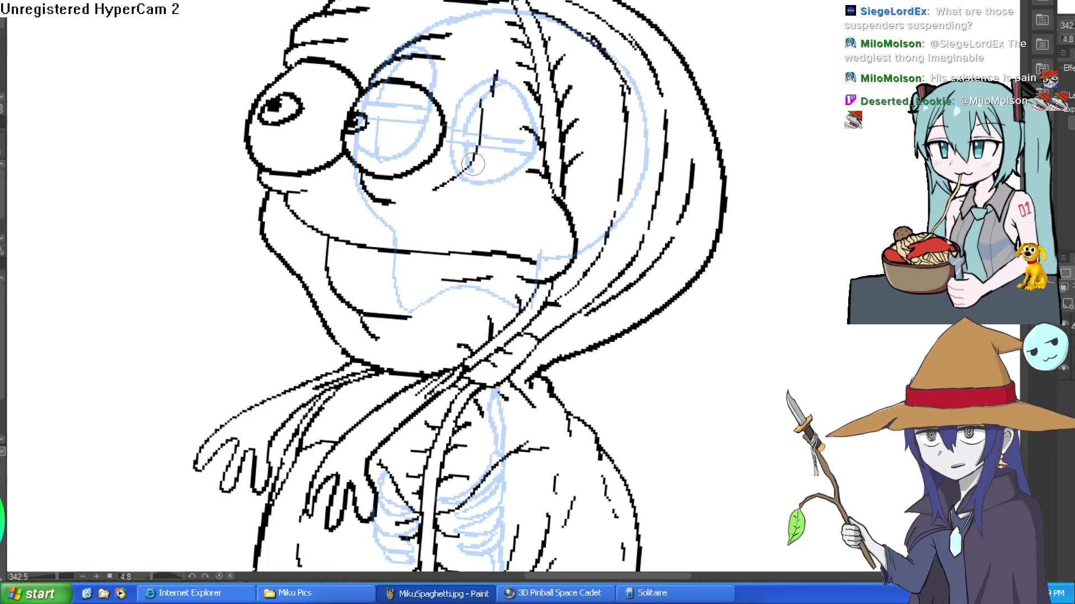
left_click_drag(431, 247, 435, 294)
mouse_move(464, 253)
left_mouse_down()
mouse_move(465, 281)
mouse_move(493, 279)
mouse_move(413, 313)
mouse_move(531, 300)
left_mouse_up()
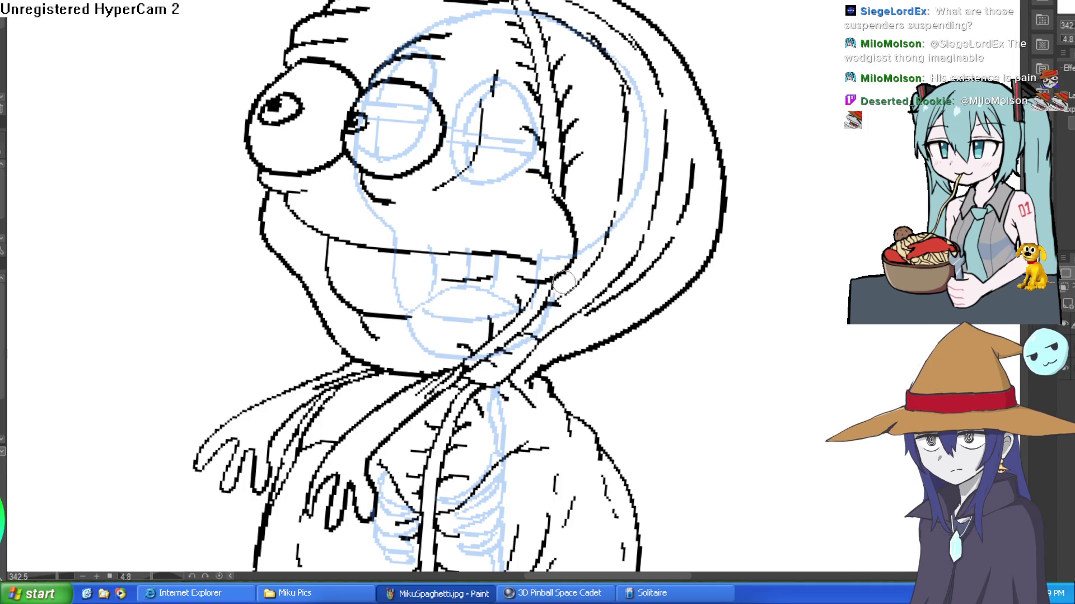
scroll(634, 224, "down", 5)
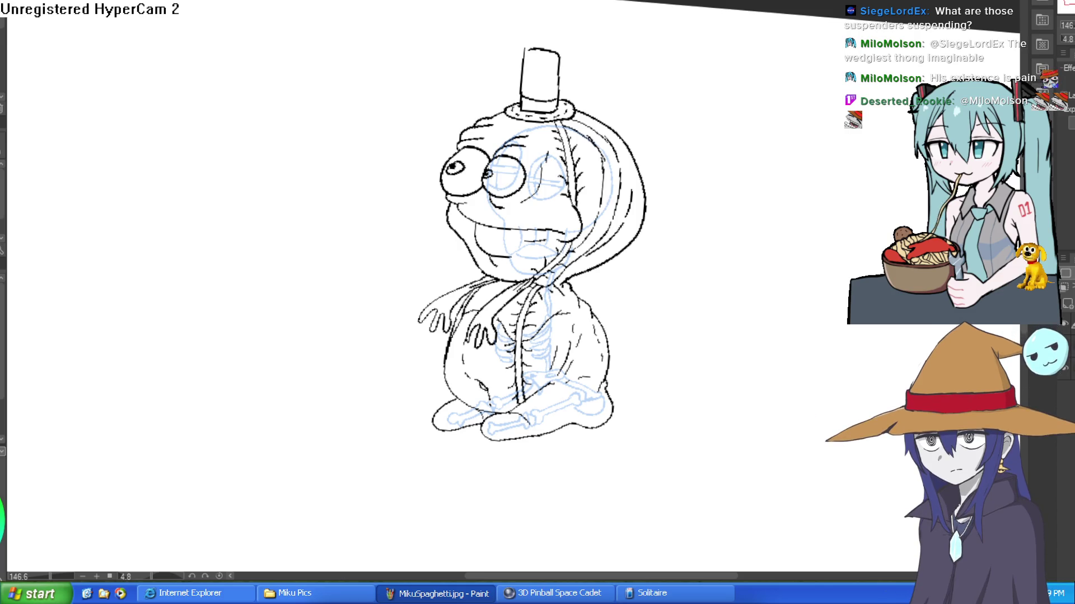
scroll(635, 205, "up", 3)
scroll(688, 144, "down", 3)
mouse_move(694, 167)
left_mouse_down()
mouse_move(754, 215)
mouse_move(725, 176)
left_mouse_up()
scroll(741, 202, "down", 2)
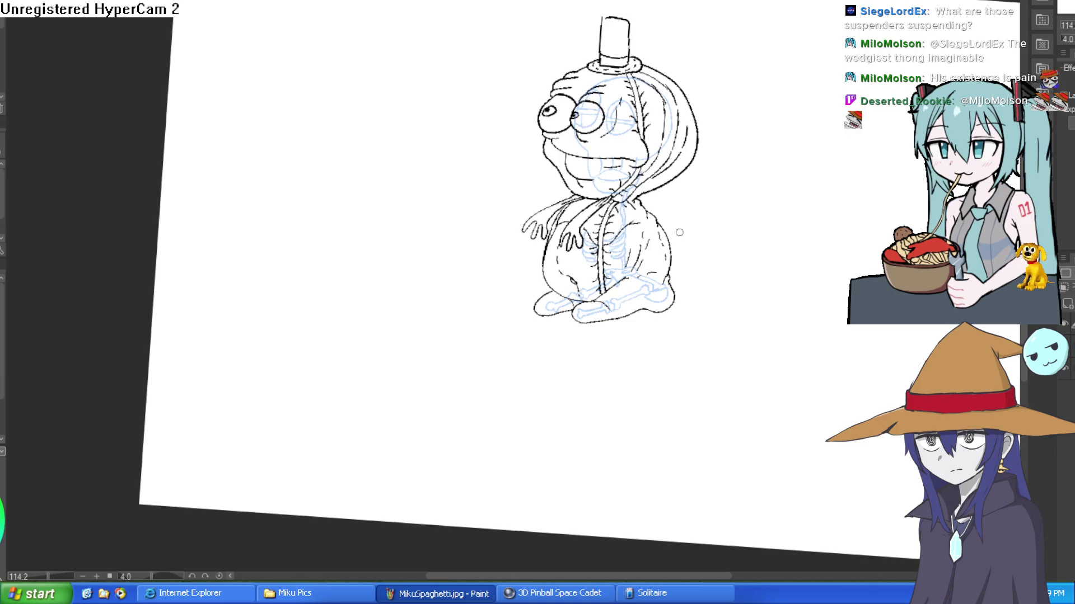
scroll(631, 182, "up", 4)
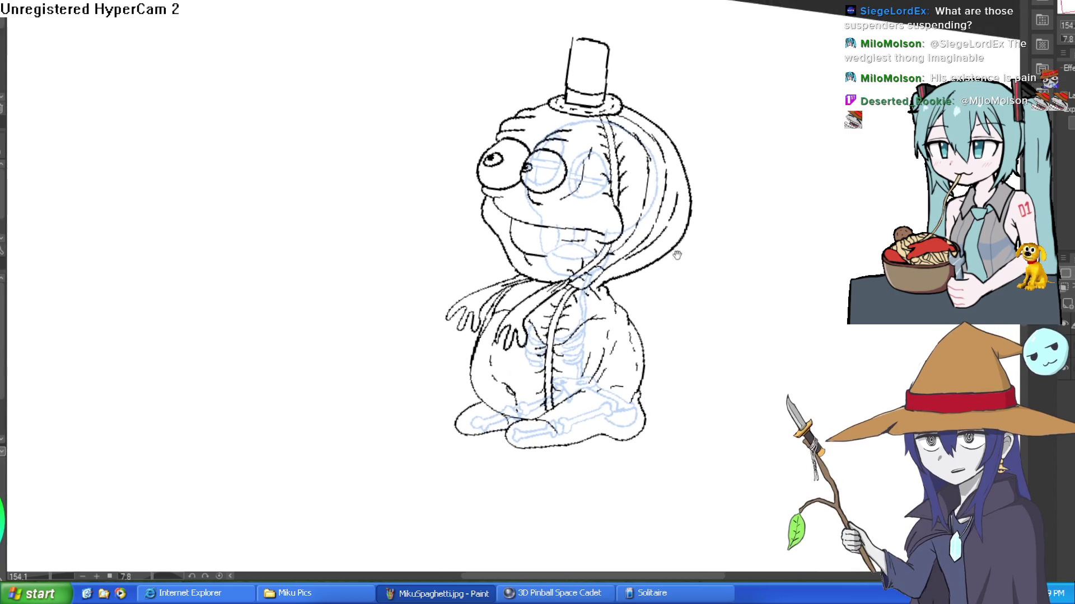
mouse_move(691, 209)
left_mouse_down()
mouse_move(684, 264)
mouse_move(720, 216)
left_mouse_up()
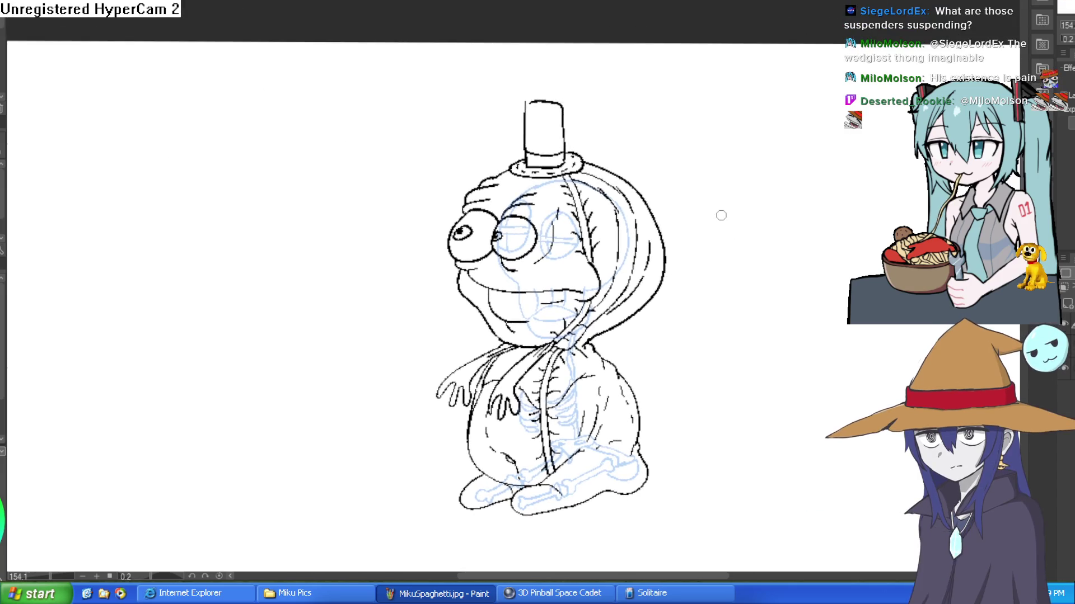
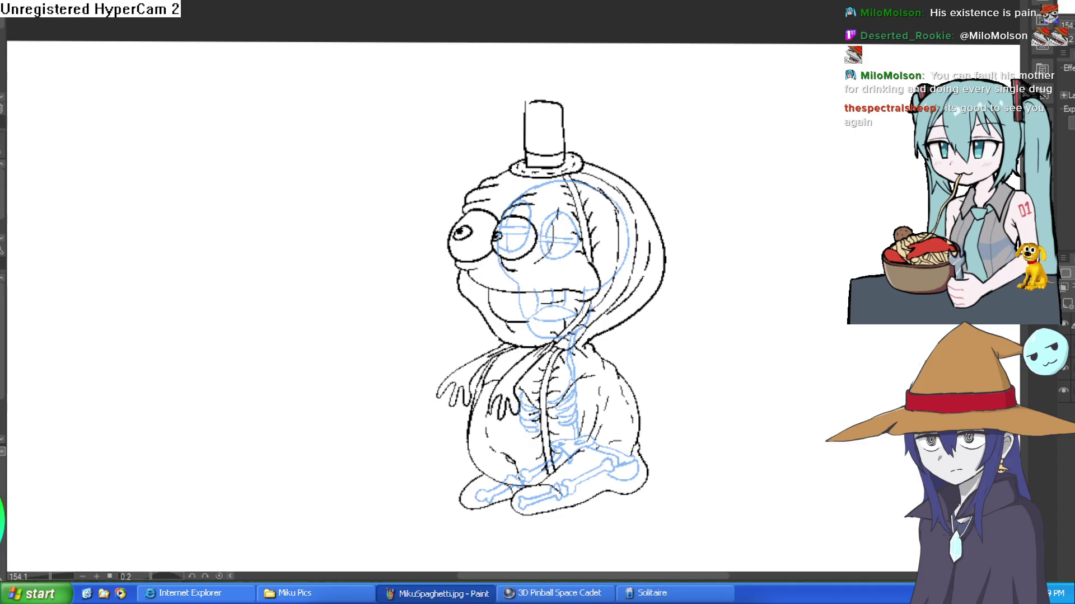
Sketch a pink stomach loop across the lower torso, extending organ arcs up the chest.
scroll(671, 325, "up", 5)
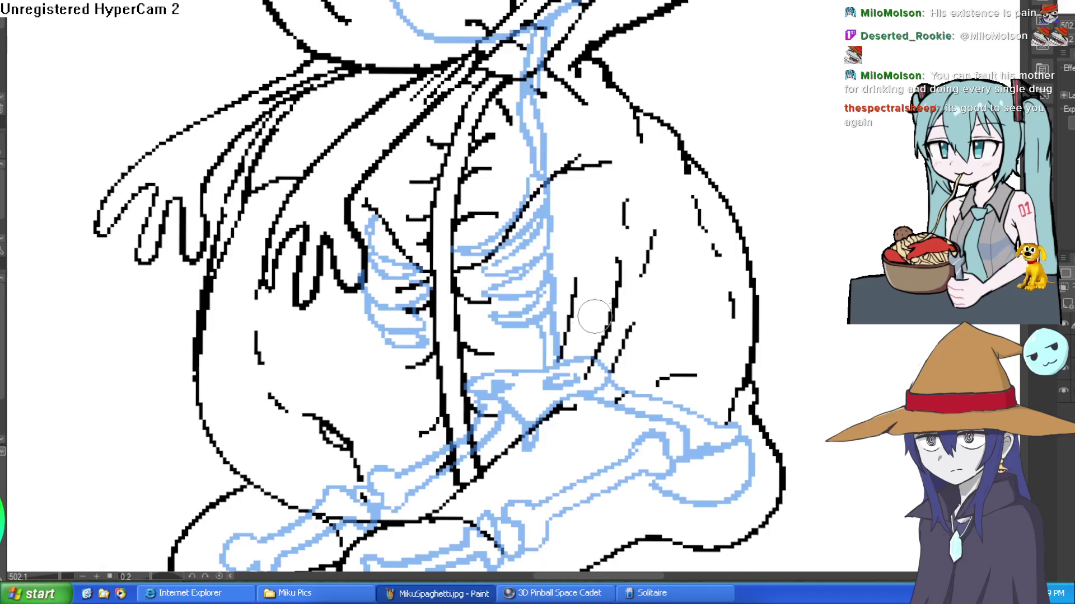
mouse_move(483, 314)
left_mouse_down()
mouse_move(442, 336)
mouse_move(527, 367)
mouse_move(579, 336)
mouse_move(484, 310)
left_mouse_up()
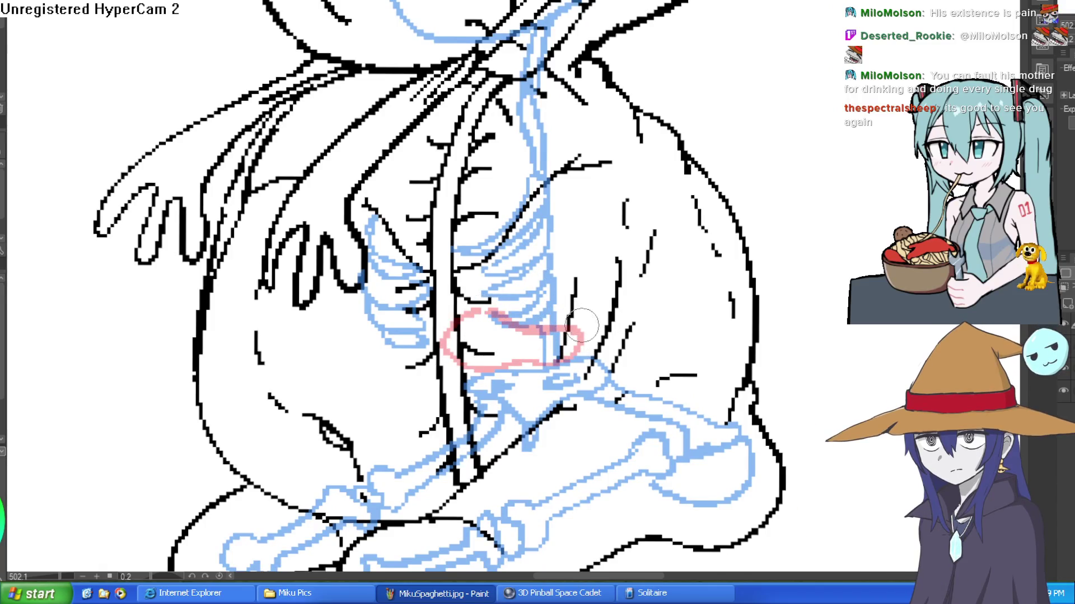
mouse_move(584, 338)
left_mouse_down()
mouse_move(624, 247)
mouse_move(613, 179)
mouse_move(563, 87)
mouse_move(529, 184)
mouse_move(521, 302)
mouse_move(621, 238)
left_mouse_up()
left_click_drag(557, 204, 606, 172)
mouse_move(607, 247)
left_mouse_down()
mouse_move(560, 274)
mouse_move(526, 264)
left_mouse_up()
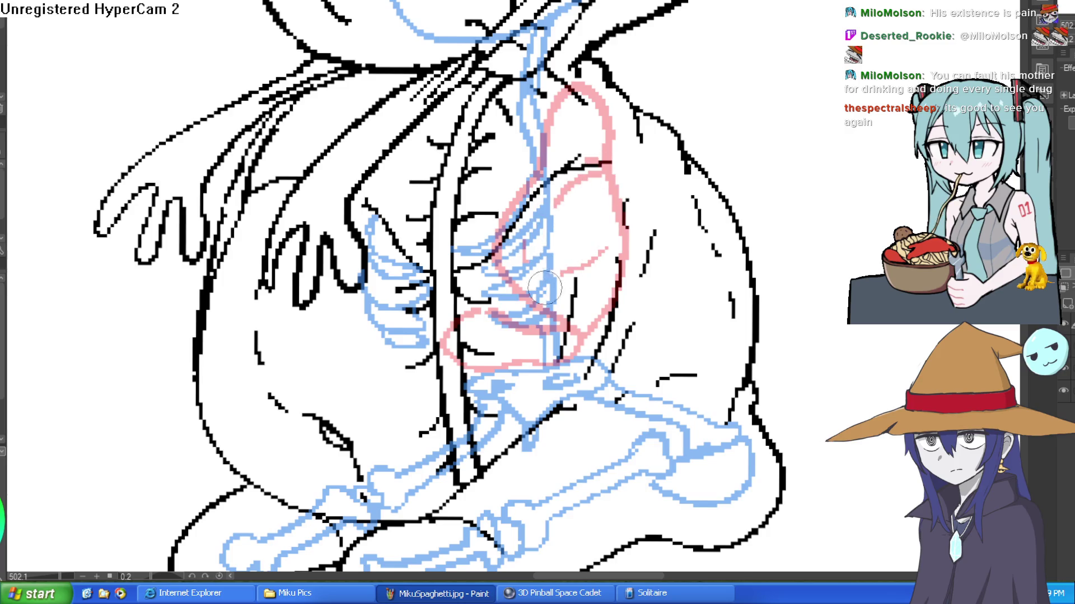
Outline a large pink organ on the lower left and a pink stroke up the left chest.
scroll(626, 325, "down", 2)
scroll(664, 332, "up", 2)
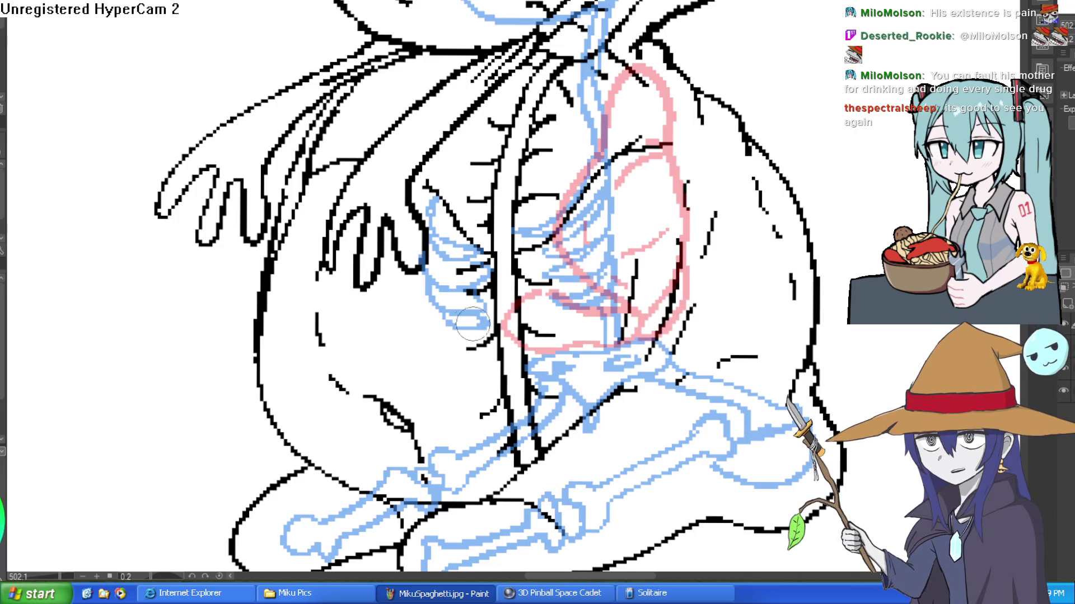
mouse_move(386, 241)
left_mouse_down()
mouse_move(365, 335)
mouse_move(465, 470)
mouse_move(527, 344)
mouse_move(486, 313)
mouse_move(447, 188)
mouse_move(412, 203)
left_mouse_up()
scroll(475, 176, "up", 3)
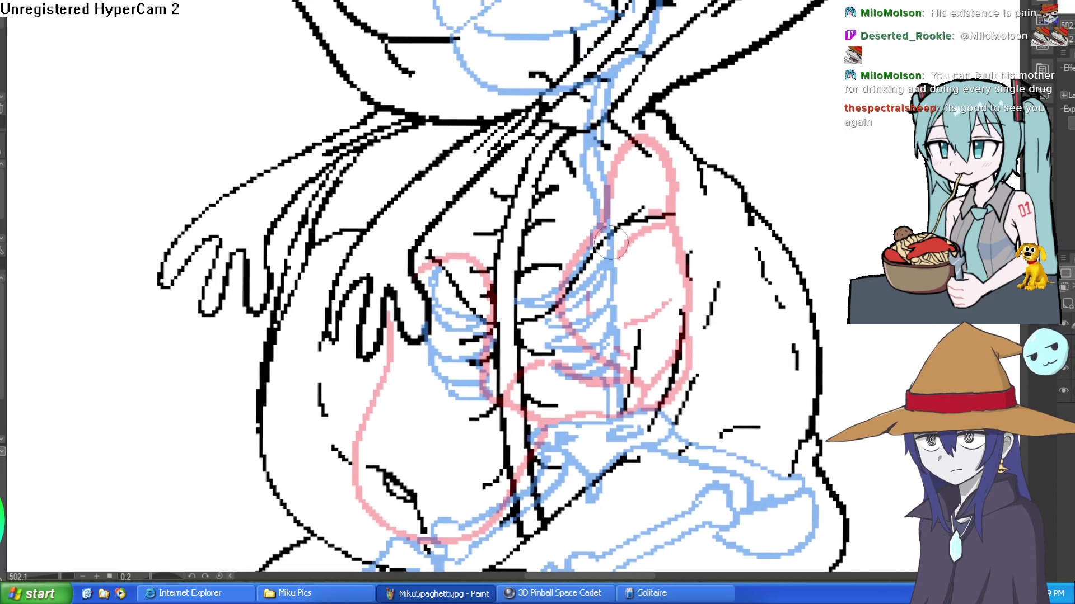
mouse_move(488, 266)
left_mouse_down()
mouse_move(458, 199)
mouse_move(480, 177)
mouse_move(493, 196)
mouse_move(476, 224)
mouse_move(512, 187)
left_mouse_up()
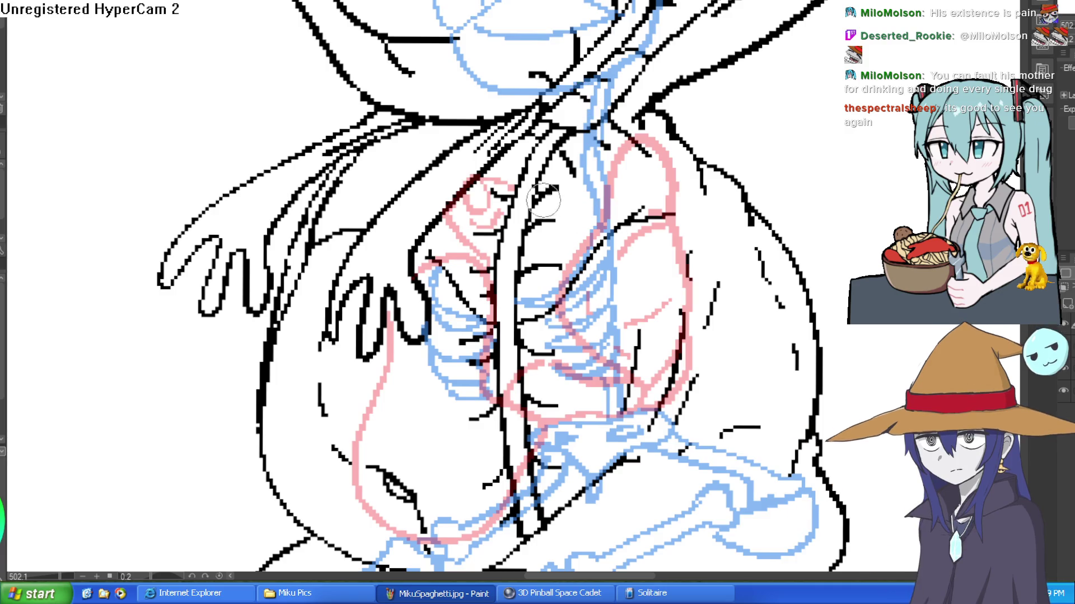
scroll(540, 198, "down", 5)
scroll(538, 199, "up", 4)
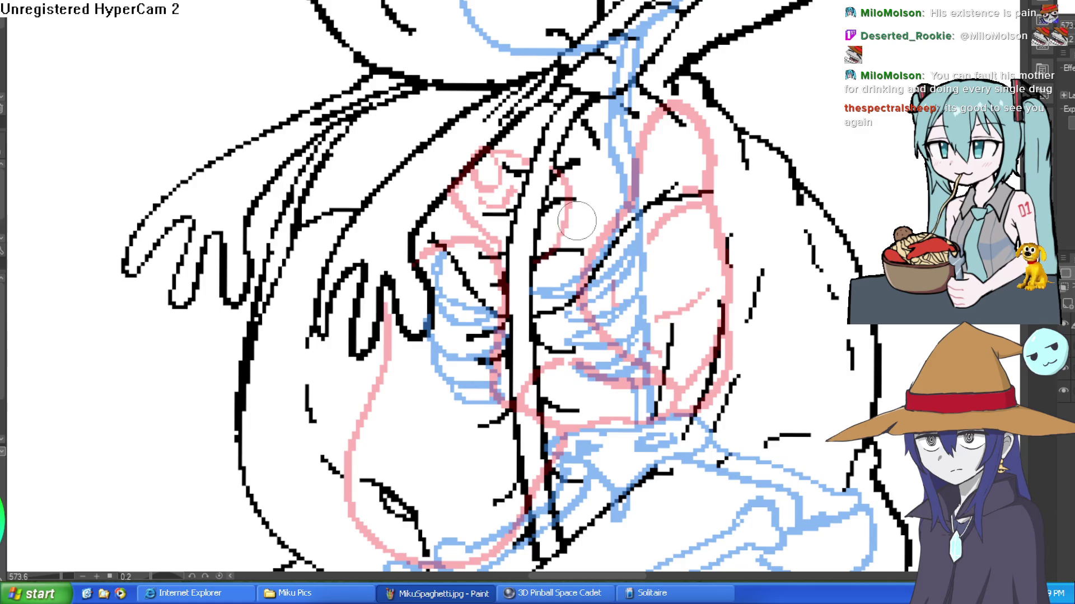
scroll(725, 197, "down", 2)
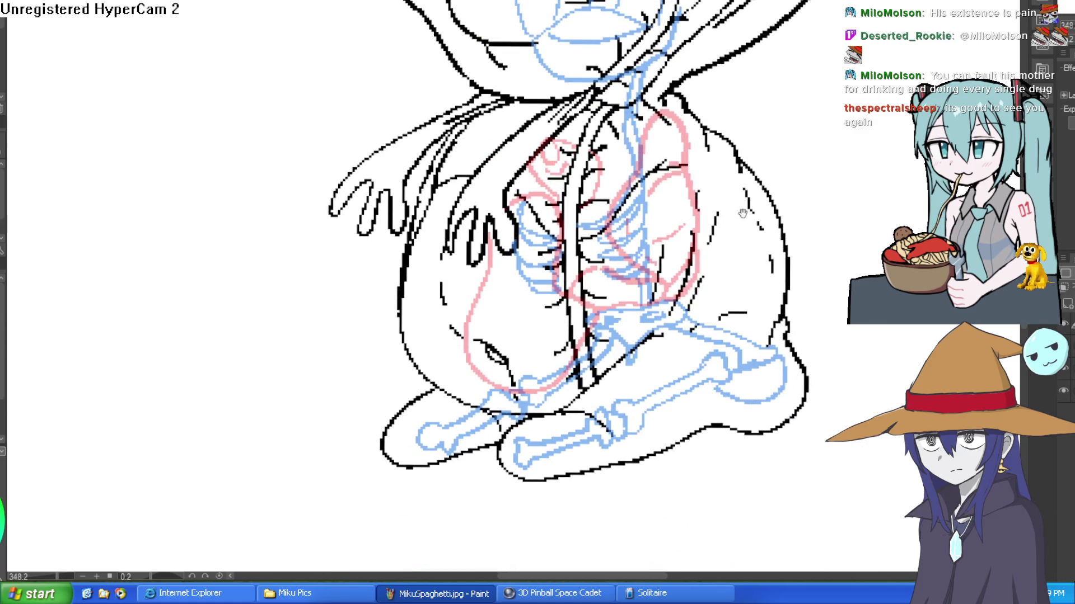
Draw pink vertical veins down the right side and a line across the lower ribcage.
left_click_drag(728, 200, 662, 168)
mouse_move(626, 99)
left_mouse_down()
mouse_move(644, 260)
mouse_move(643, 107)
mouse_move(677, 283)
left_mouse_up()
mouse_move(692, 164)
left_mouse_down()
mouse_move(689, 288)
mouse_move(540, 354)
left_mouse_up()
mouse_move(647, 291)
left_mouse_down()
mouse_move(557, 310)
mouse_move(523, 338)
mouse_move(582, 286)
mouse_move(627, 269)
mouse_move(534, 305)
left_mouse_up()
Zoom in and paint pink into the small circle by the bent leg.
scroll(690, 269, "down", 3)
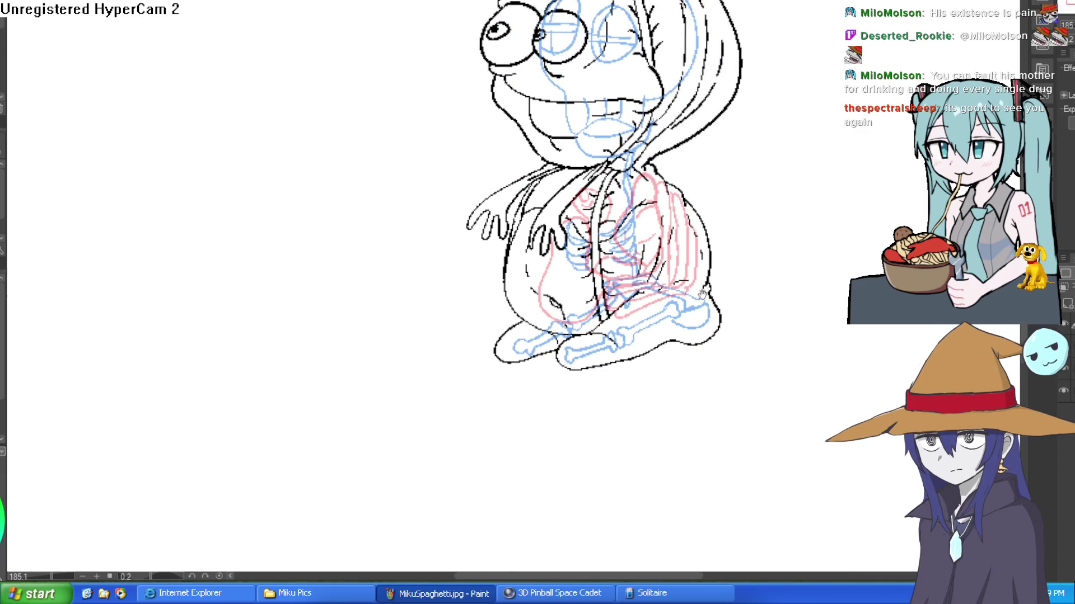
left_click_drag(701, 293, 658, 287)
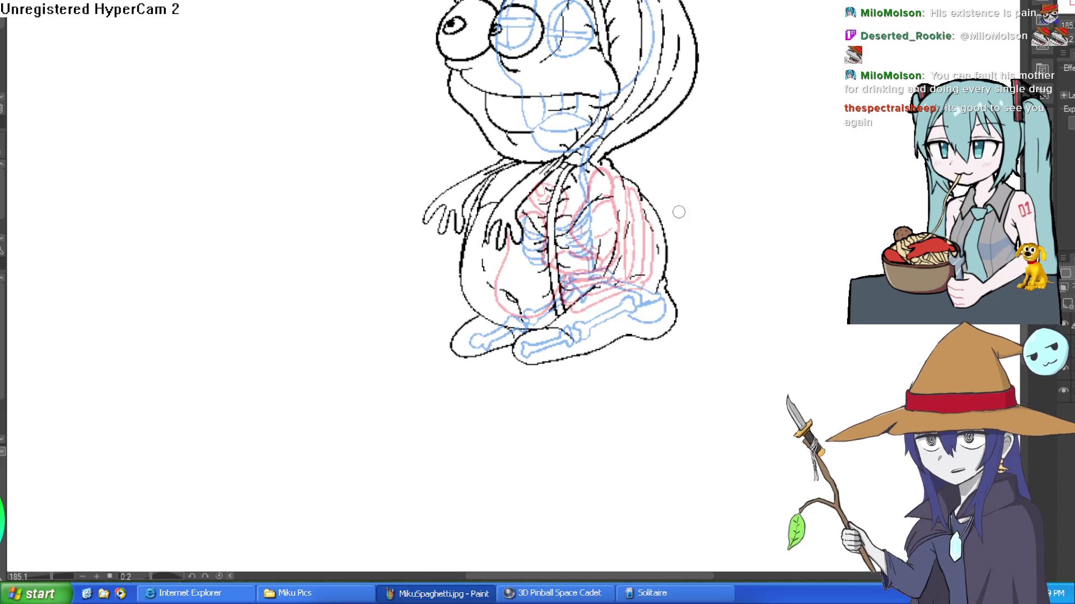
scroll(651, 267, "up", 5)
scroll(652, 267, "down", 5)
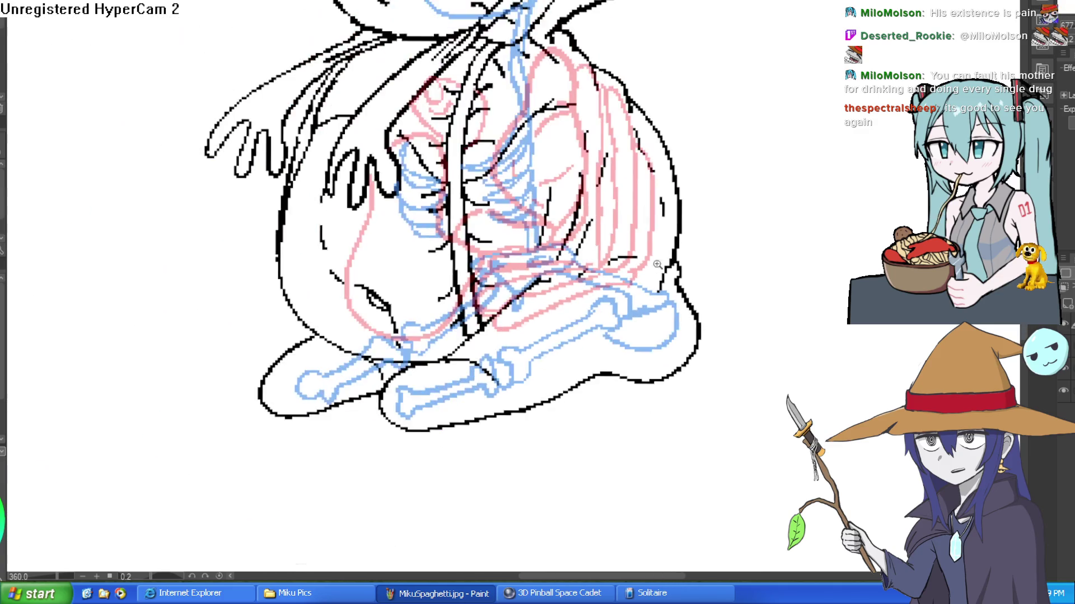
scroll(694, 242, "up", 5)
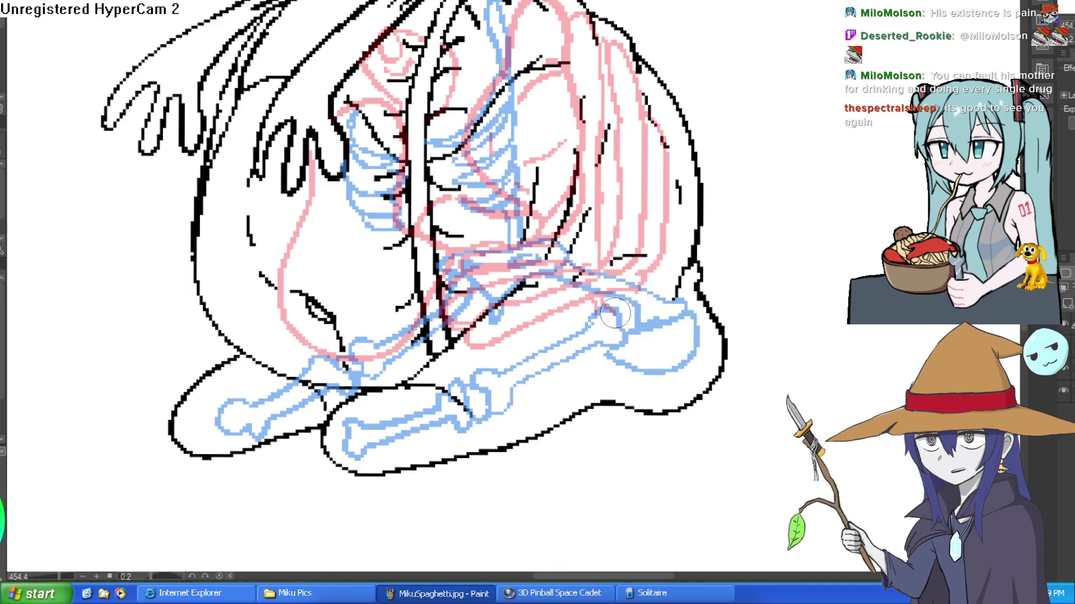
scroll(619, 325, "up", 5)
mouse_move(629, 350)
left_mouse_down()
mouse_move(576, 300)
mouse_move(588, 312)
mouse_move(662, 285)
left_mouse_up()
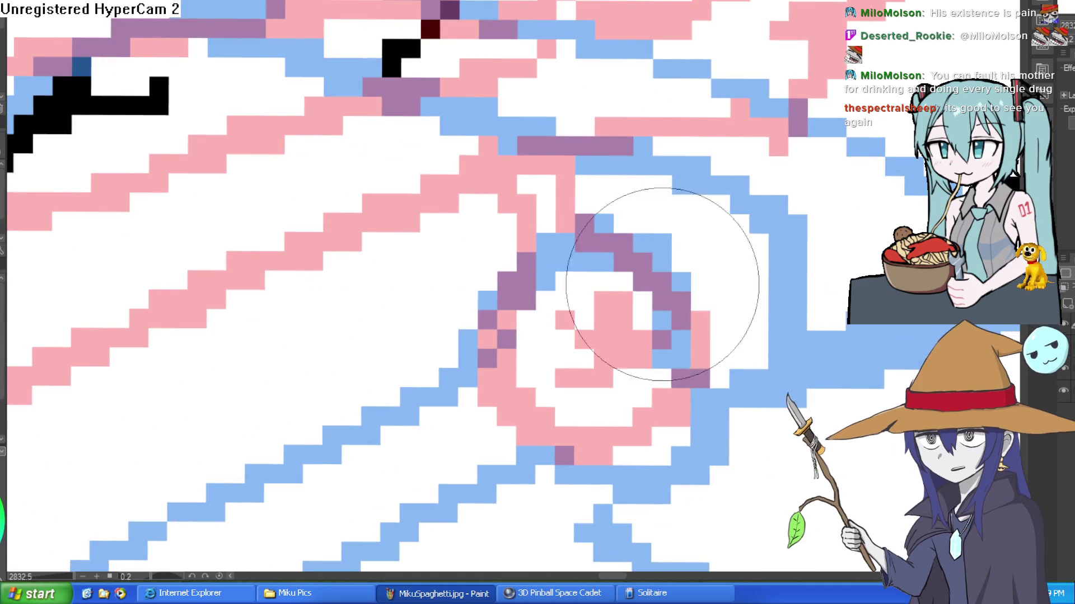
Reframe the figure in view and enlarge the brush size.
scroll(662, 285, "down", 5)
scroll(706, 299, "up", 3)
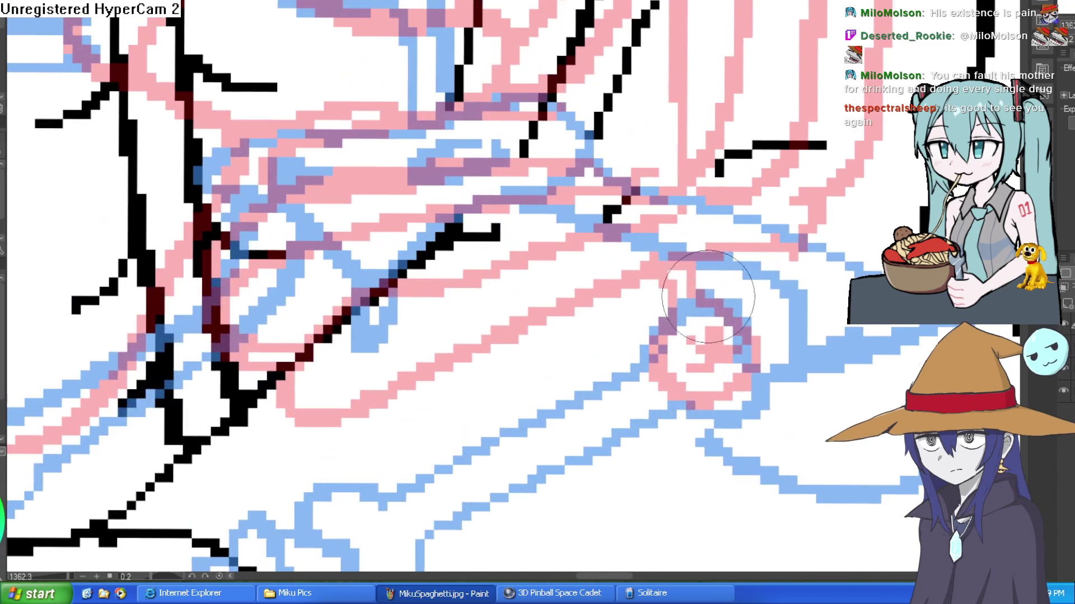
scroll(700, 269, "down", 4)
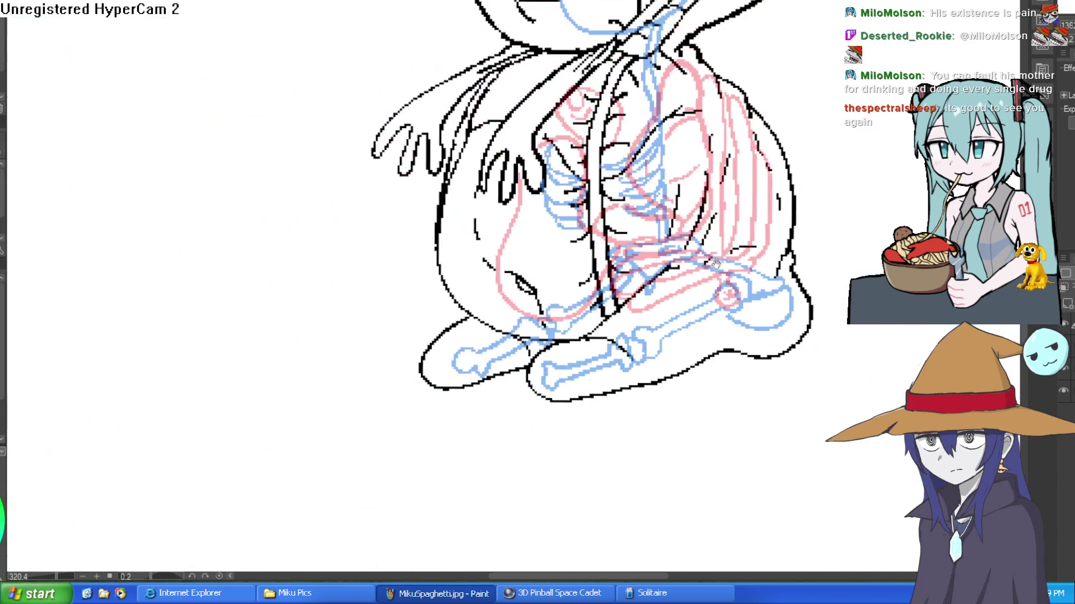
left_click_drag(699, 269, 700, 252)
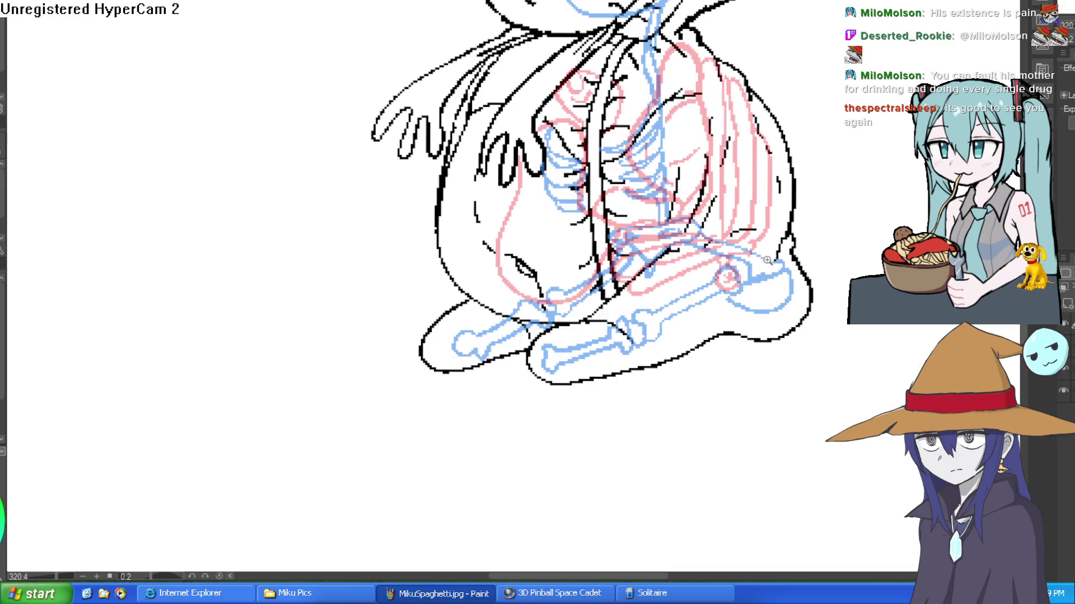
scroll(767, 255, "up", 4)
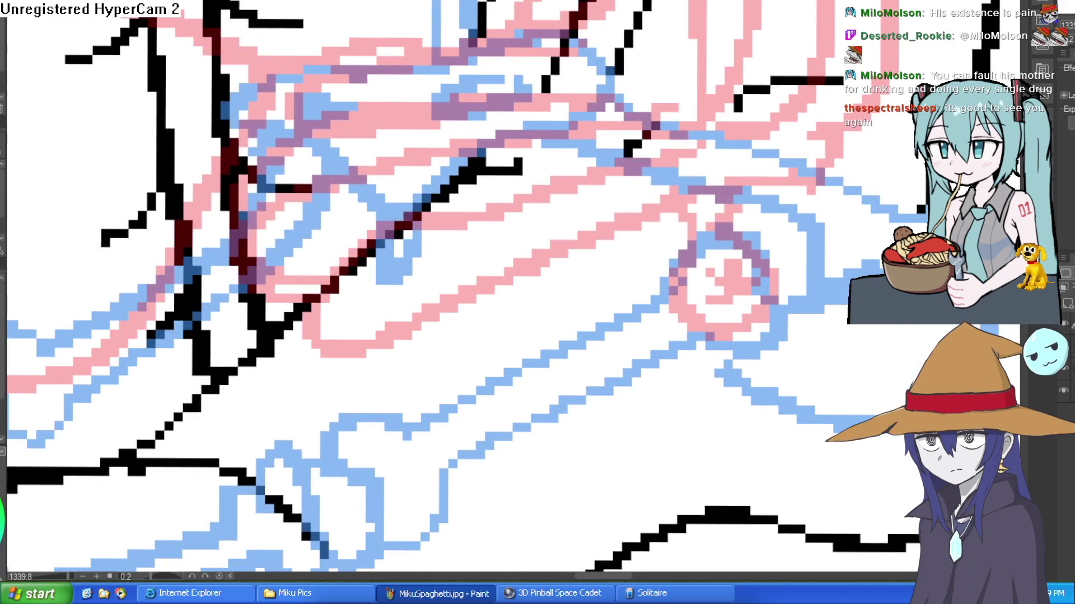
key("bracketright")
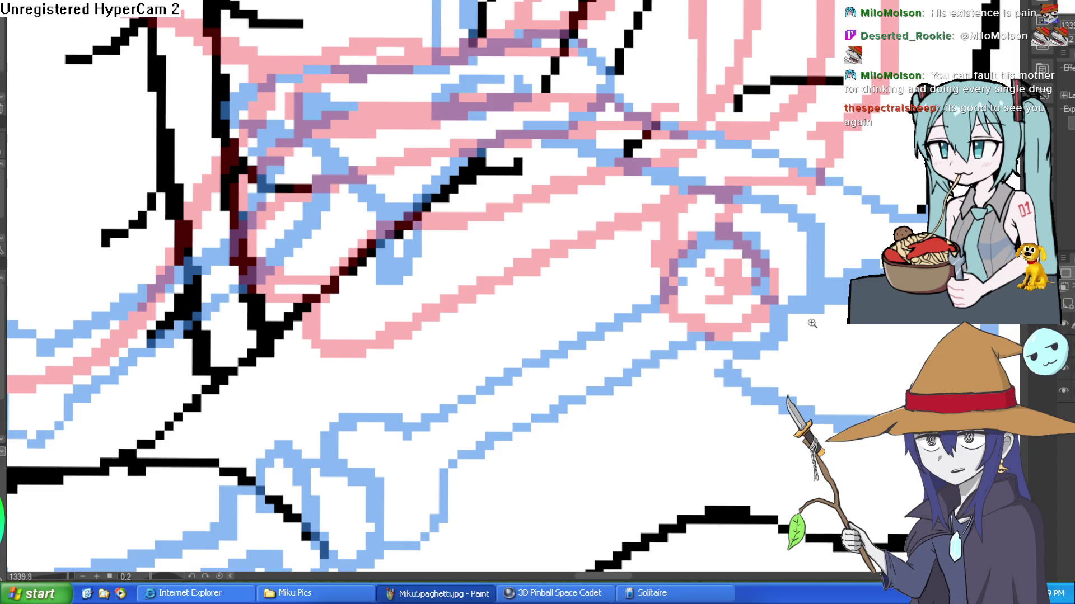
scroll(811, 323, "down", 5)
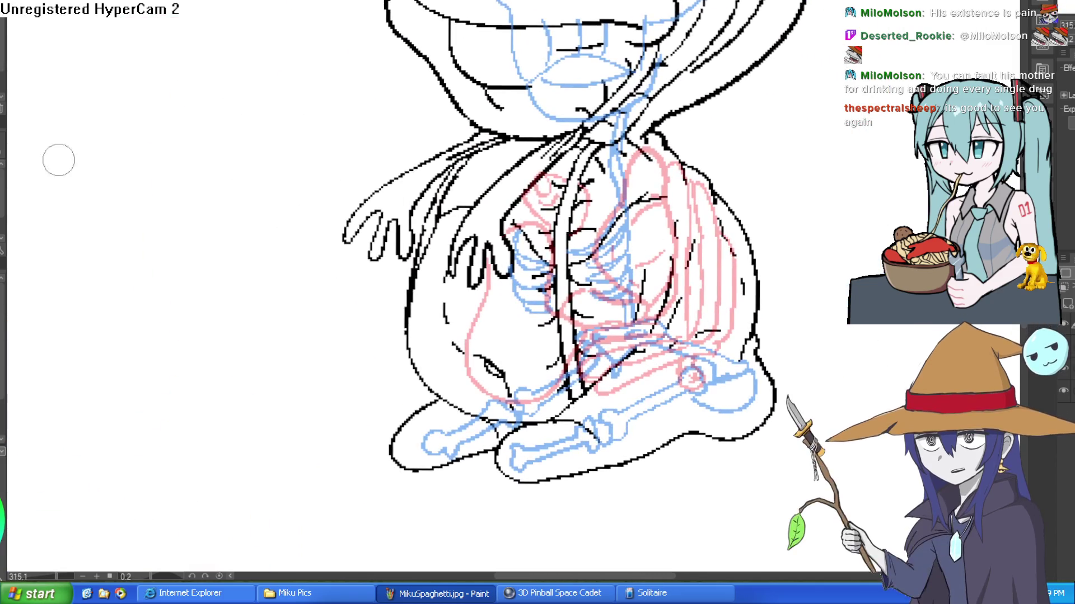
Draw pink organ outlines down the upper body and across the chest and shoulder.
scroll(580, 161, "up", 3)
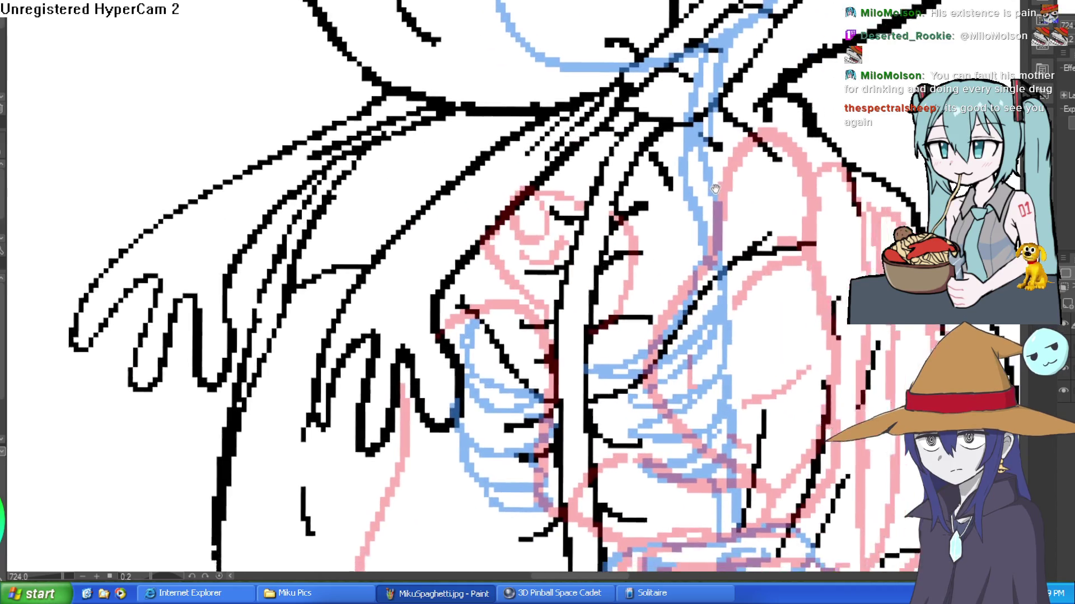
scroll(680, 168, "right", 3)
scroll(680, 168, "down", 1)
left_click_drag(602, 159, 558, 352)
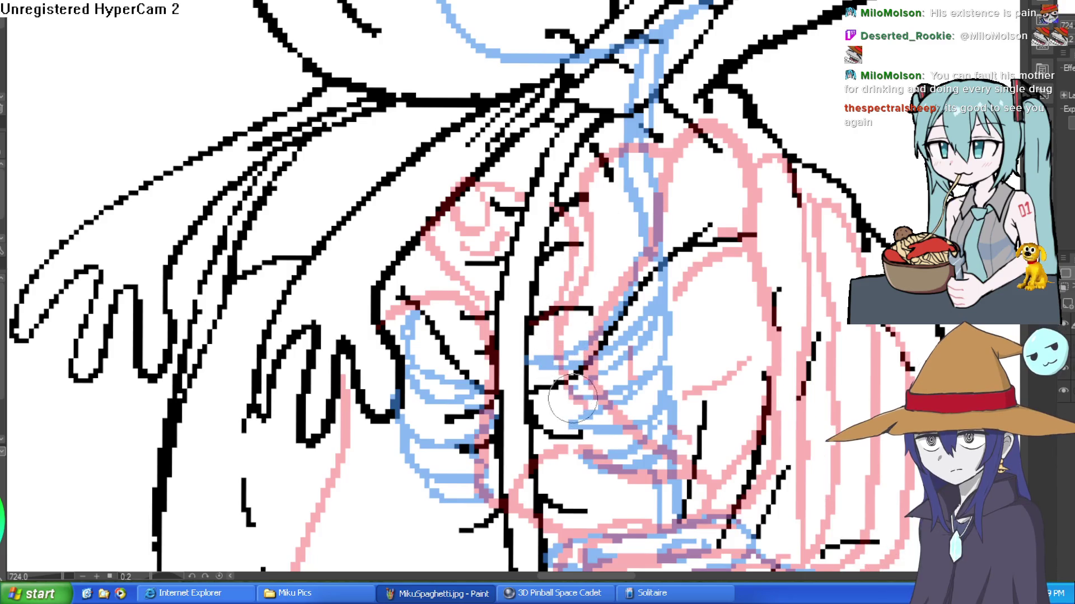
mouse_move(512, 143)
left_mouse_down()
mouse_move(582, 182)
mouse_move(596, 160)
left_mouse_up()
mouse_move(451, 121)
left_mouse_down()
mouse_move(403, 118)
mouse_move(364, 168)
mouse_move(291, 218)
mouse_move(258, 285)
mouse_move(328, 237)
left_mouse_up()
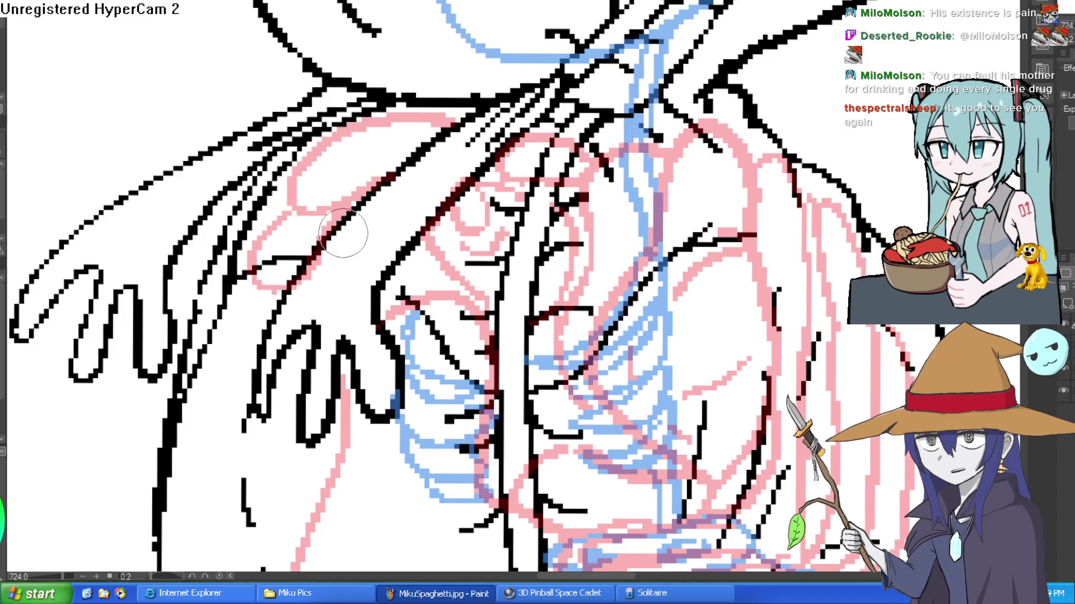
Zoom out to see the whole figure, then zoom in on the torso and legs.
scroll(422, 189, "down", 5)
scroll(406, 195, "up", 5)
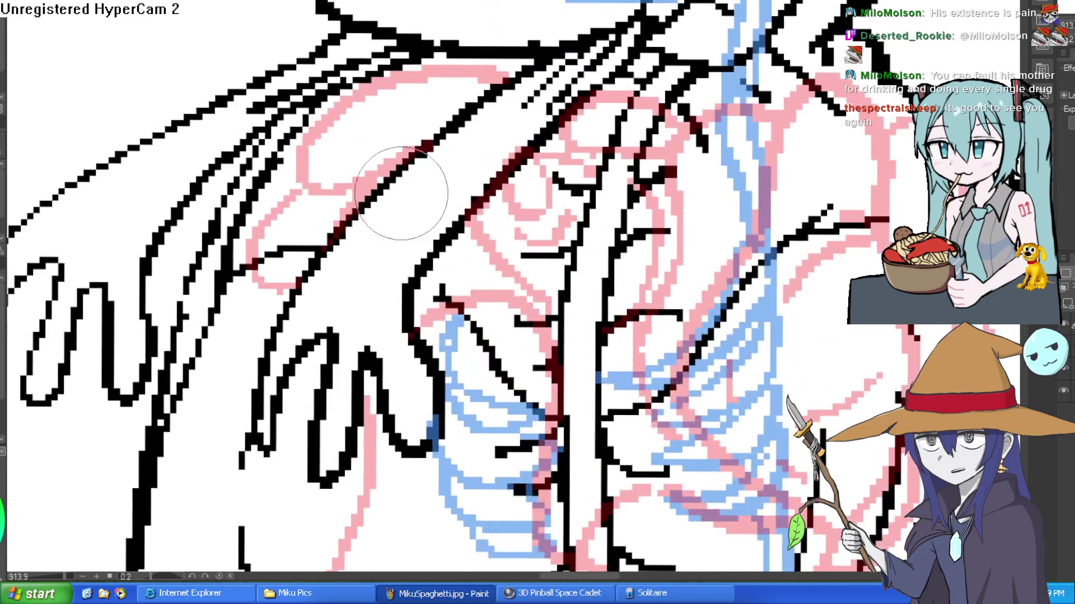
scroll(417, 151, "down", 4)
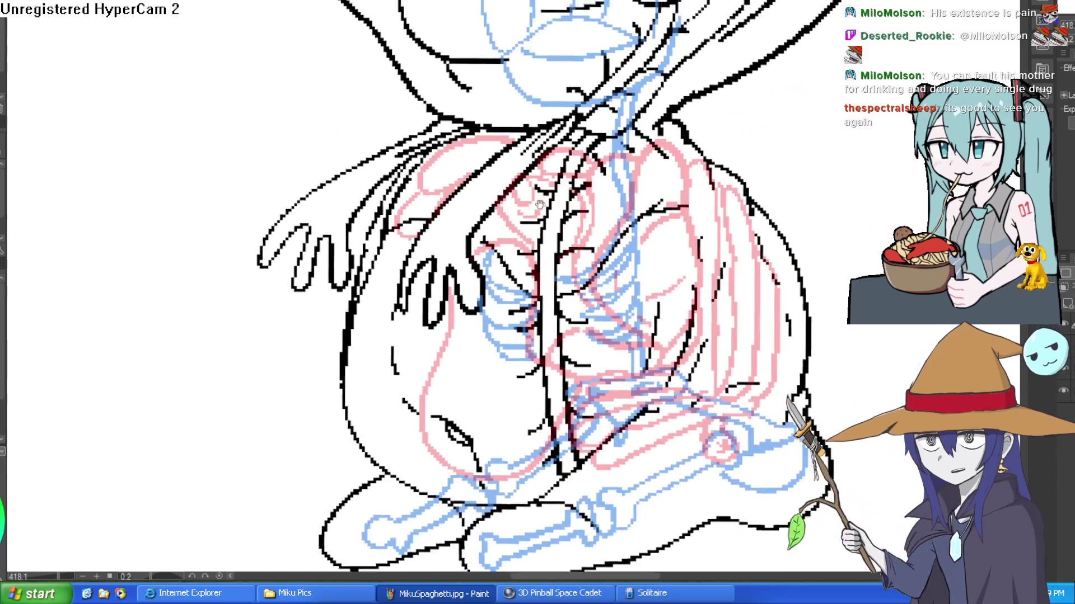
scroll(554, 241, "down", 2)
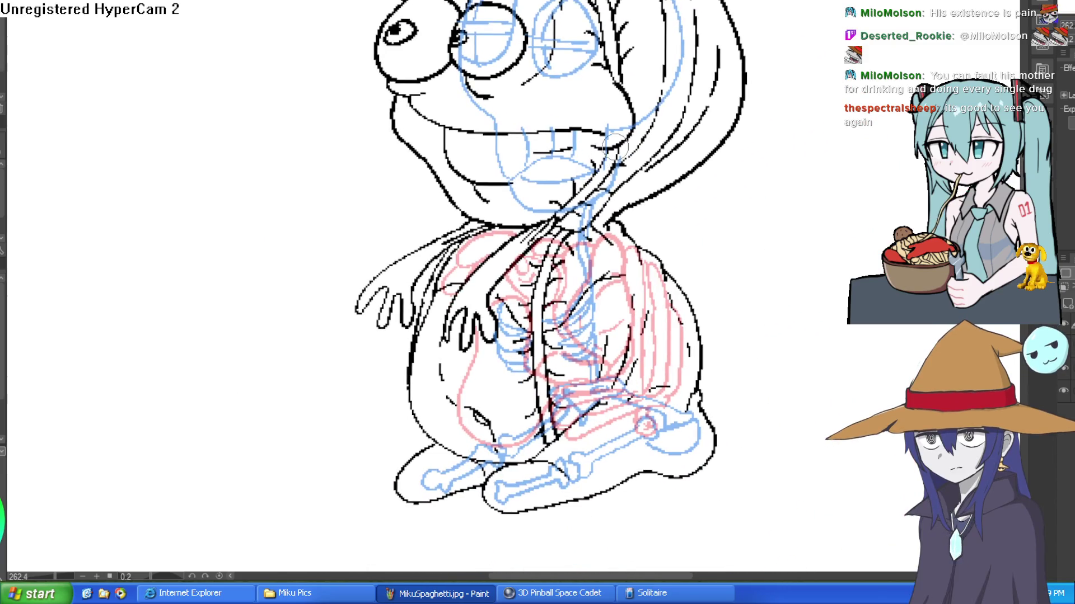
left_click_drag(588, 208, 578, 255)
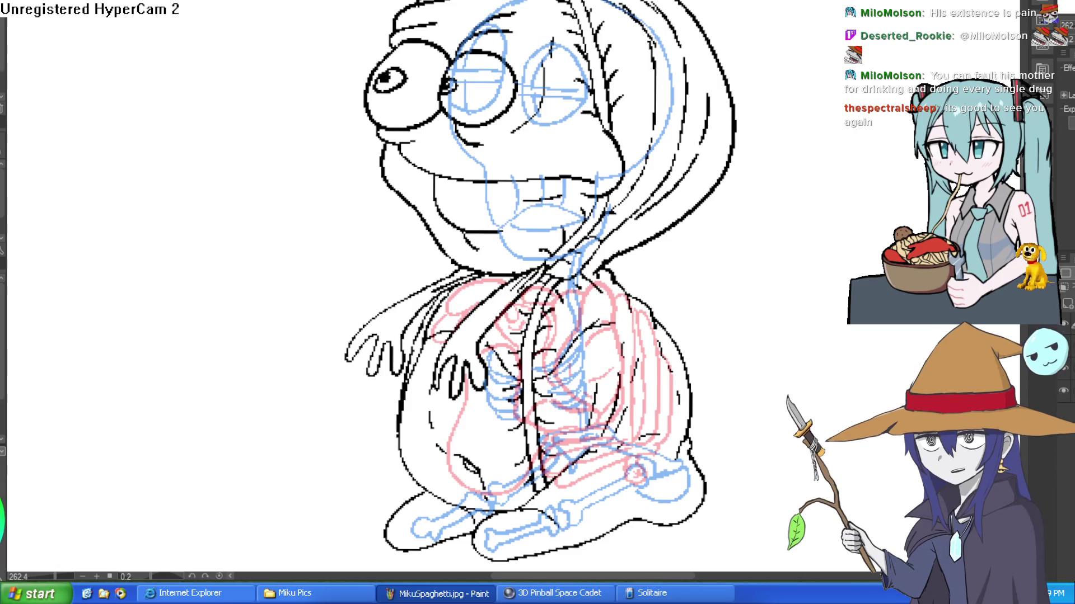
scroll(609, 288, "down", 2)
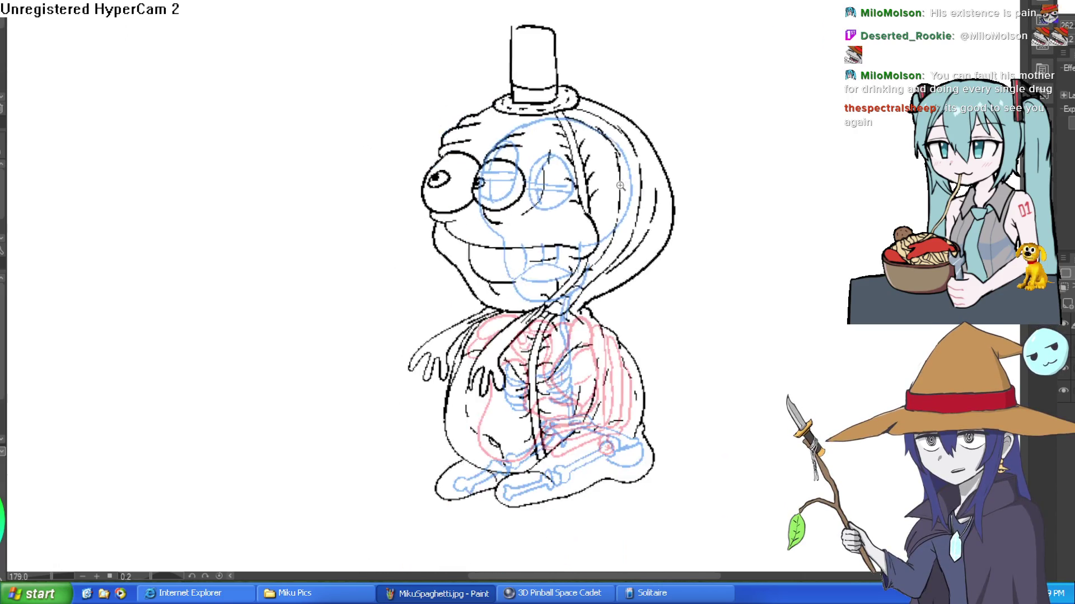
scroll(608, 289, "up", 2)
left_click_drag(608, 288, 778, 81)
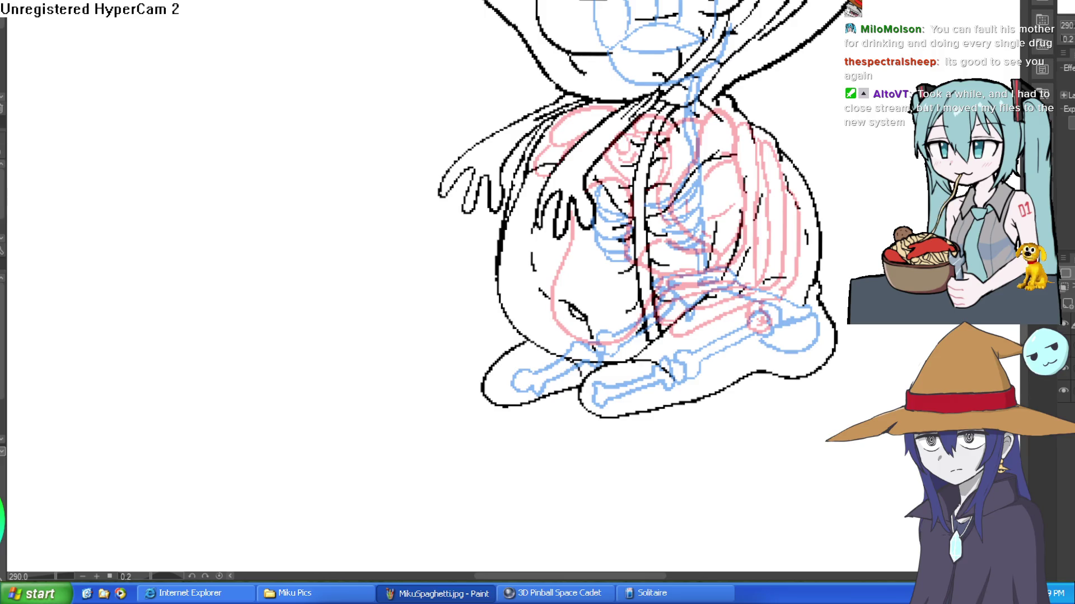
Draw red organ lines on the left torso and hatch red veins inside both eyes.
mouse_move(535, 181)
left_mouse_down()
mouse_move(532, 280)
mouse_move(579, 230)
mouse_move(552, 207)
mouse_move(550, 167)
left_mouse_up()
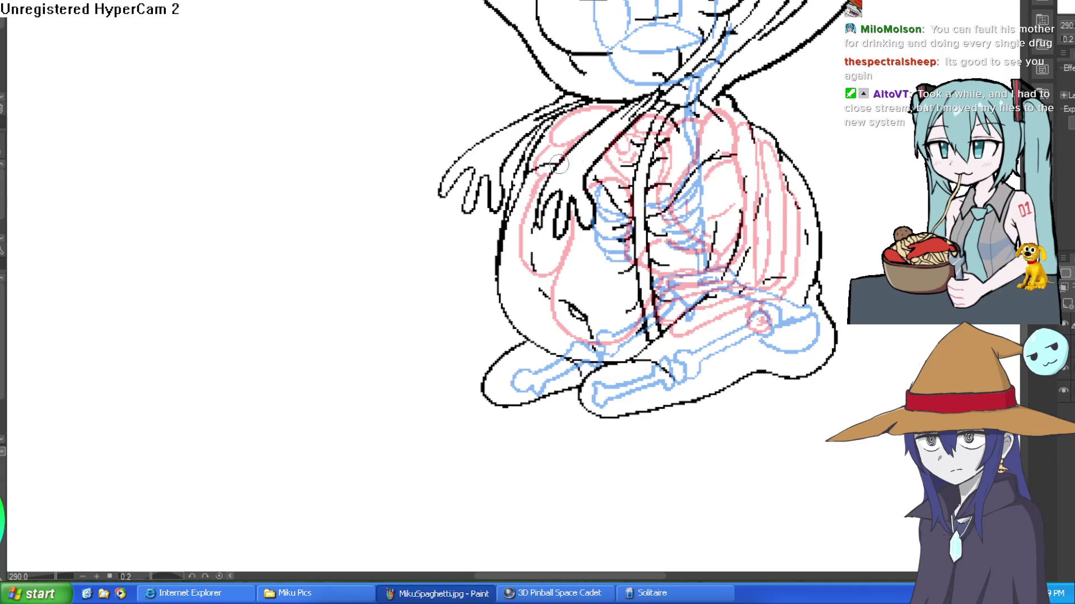
scroll(550, 167, "down", 3)
scroll(590, 112, "up", 5)
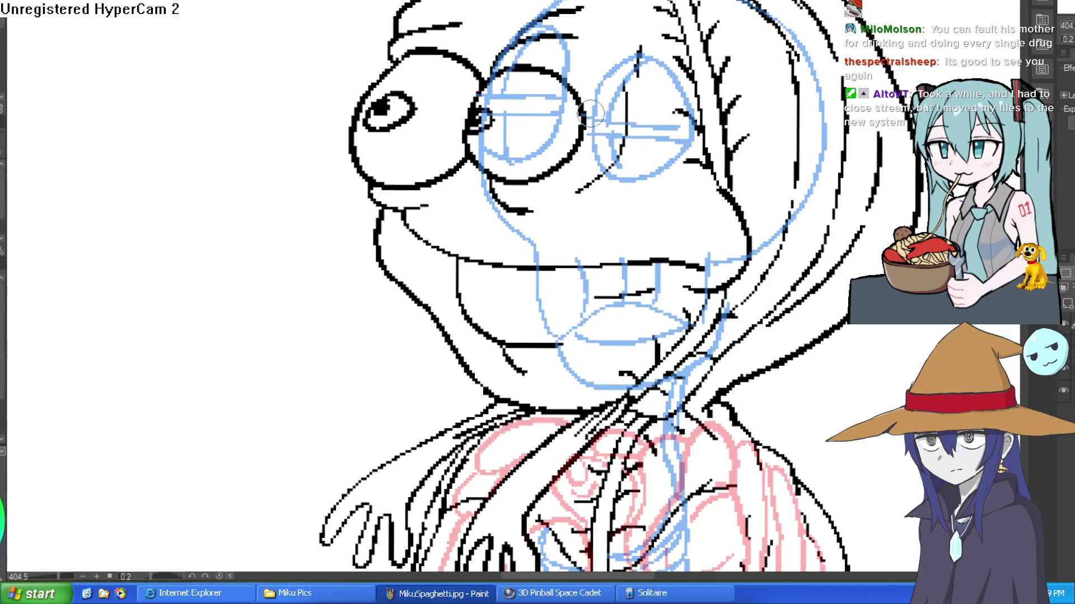
left_click_drag(608, 112, 644, 70)
mouse_move(592, 130)
left_mouse_down()
mouse_move(633, 131)
mouse_move(602, 99)
left_mouse_up()
mouse_move(503, 64)
left_mouse_down()
mouse_move(473, 79)
mouse_move(557, 37)
mouse_move(498, 73)
mouse_move(571, 44)
left_mouse_up()
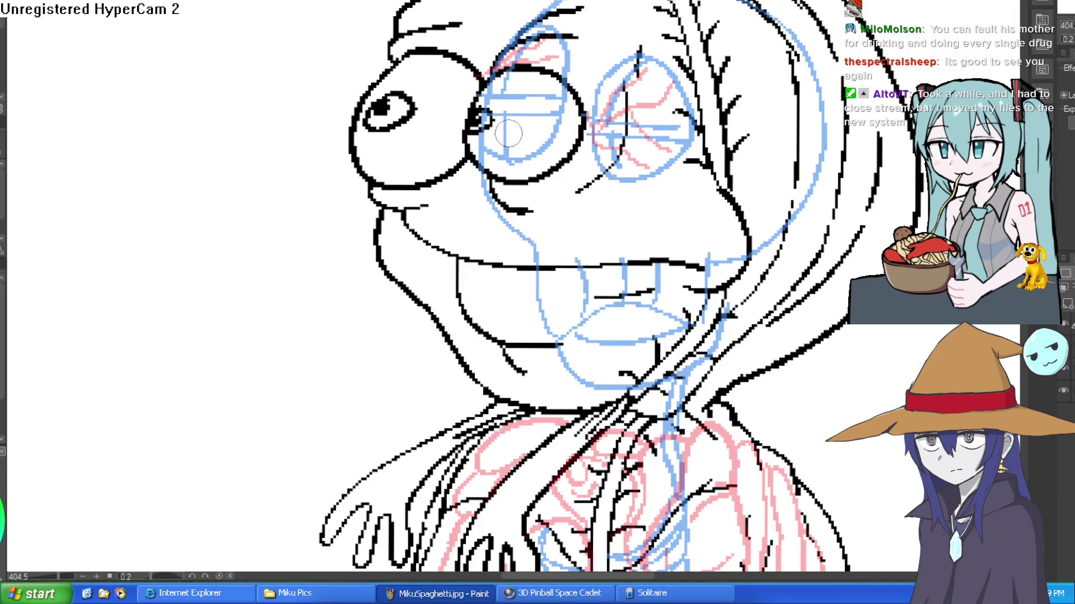
left_click_drag(473, 143, 529, 140)
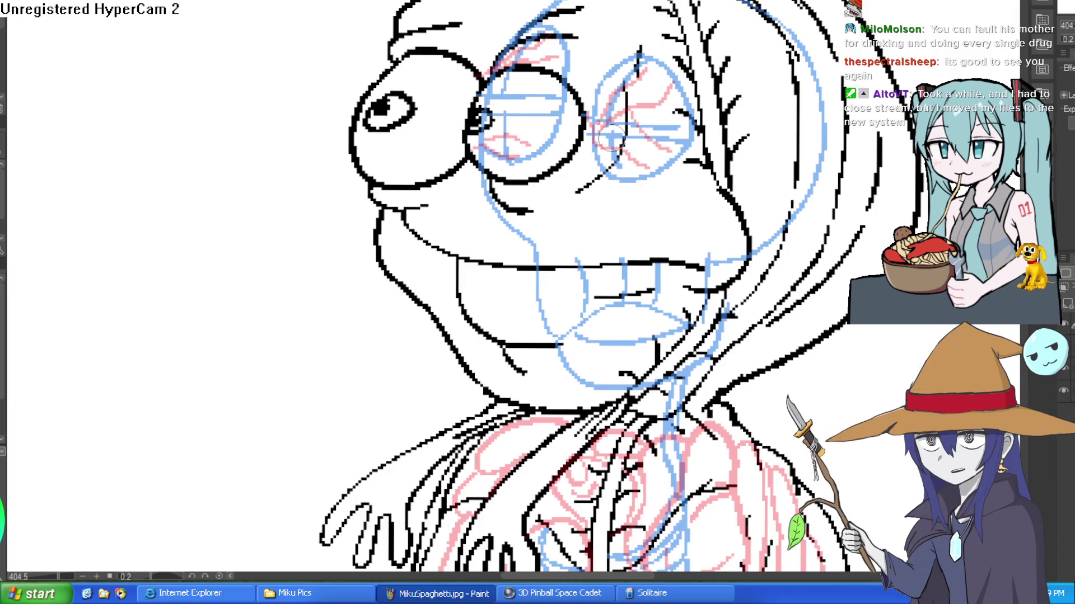
Zoom out and hide the blue and red sketch layers, leaving only the line art.
scroll(608, 134, "down", 5)
scroll(767, 168, "down", 2)
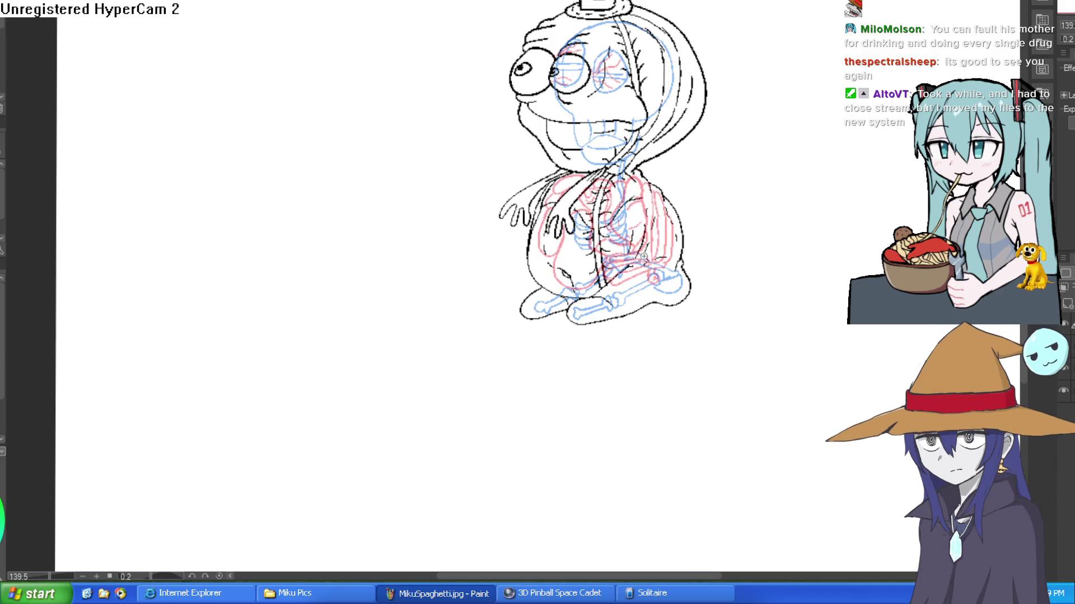
scroll(638, 259, "up", 5)
scroll(638, 259, "down", 5)
scroll(597, 325, "up", 6)
scroll(597, 325, "down", 6)
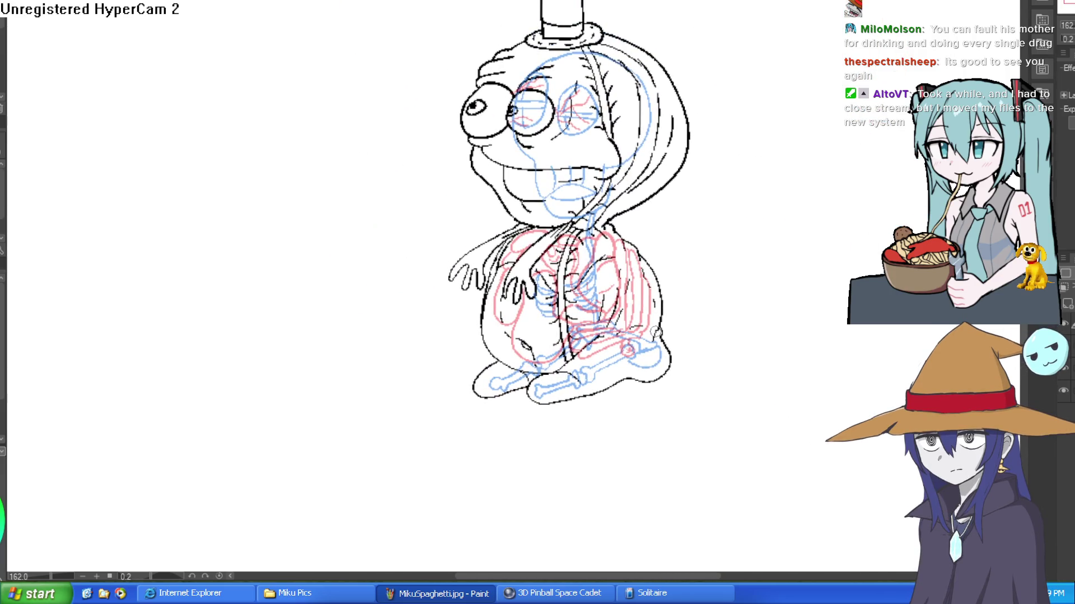
scroll(837, 239, "down", 2)
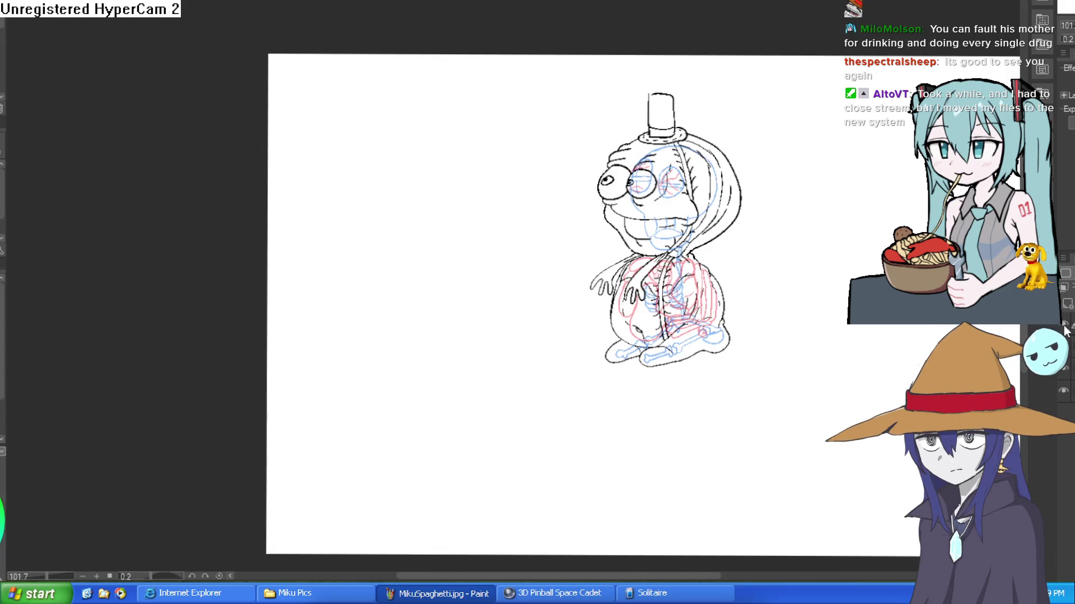
left_click(1065, 331)
left_click(1065, 347)
Zoom into Layout 1 so the bedroom scene with both characters fills the view.
left_click_drag(755, 308, 791, 353)
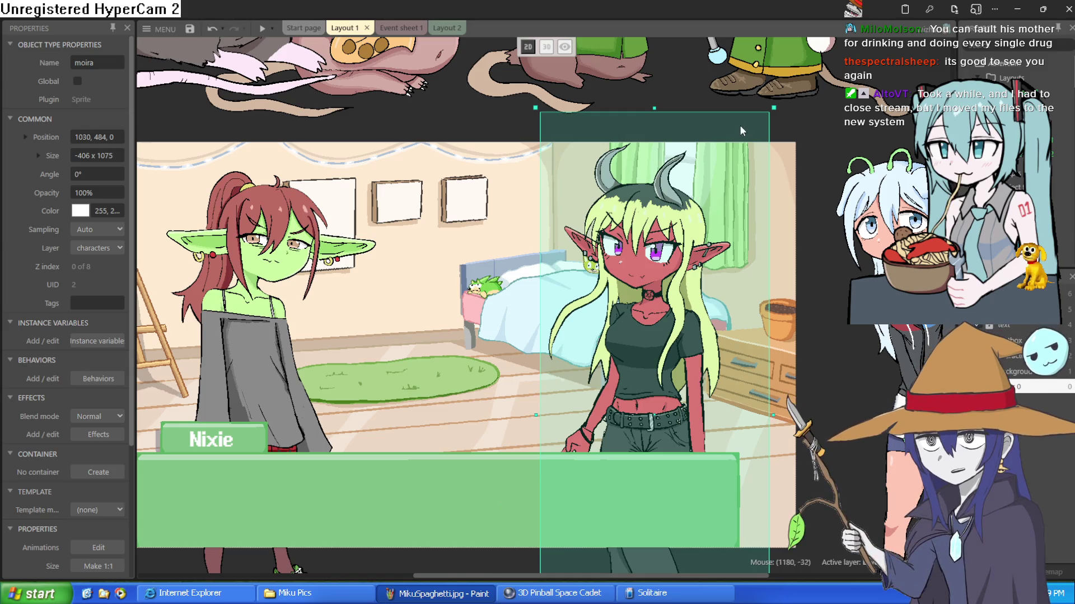
Move the hyra sprite from 1506, 459 to 1443, 422, then deselect and pan the layout.
left_click(821, 291)
mouse_move(837, 263)
left_mouse_down()
mouse_move(835, 250)
mouse_move(785, 252)
mouse_move(784, 263)
left_mouse_up()
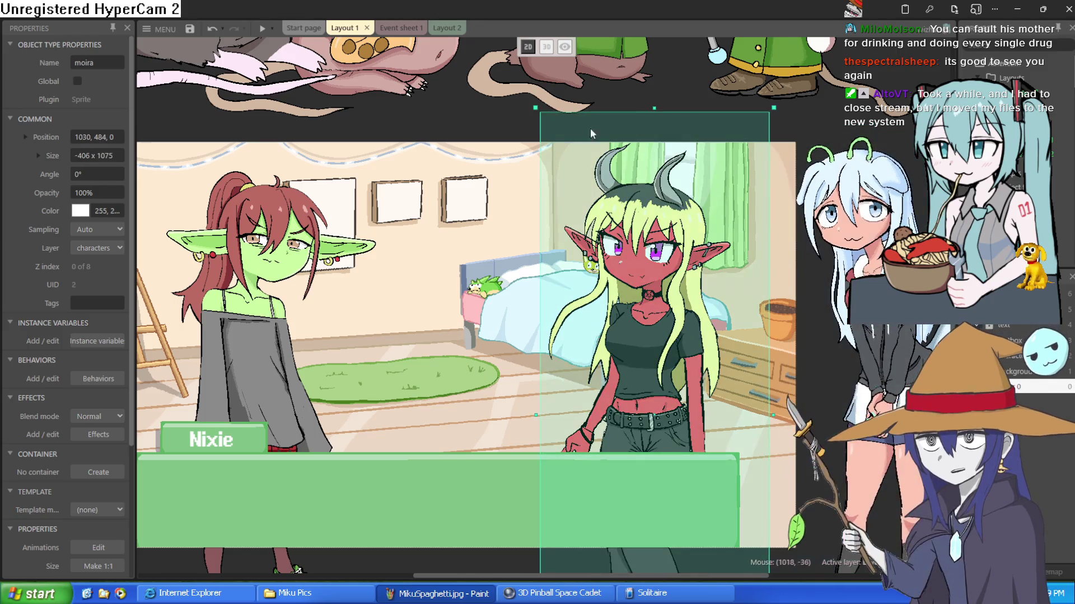
left_click(457, 125)
mouse_move(439, 165)
left_mouse_down()
mouse_move(497, 155)
mouse_move(481, 181)
left_mouse_up()
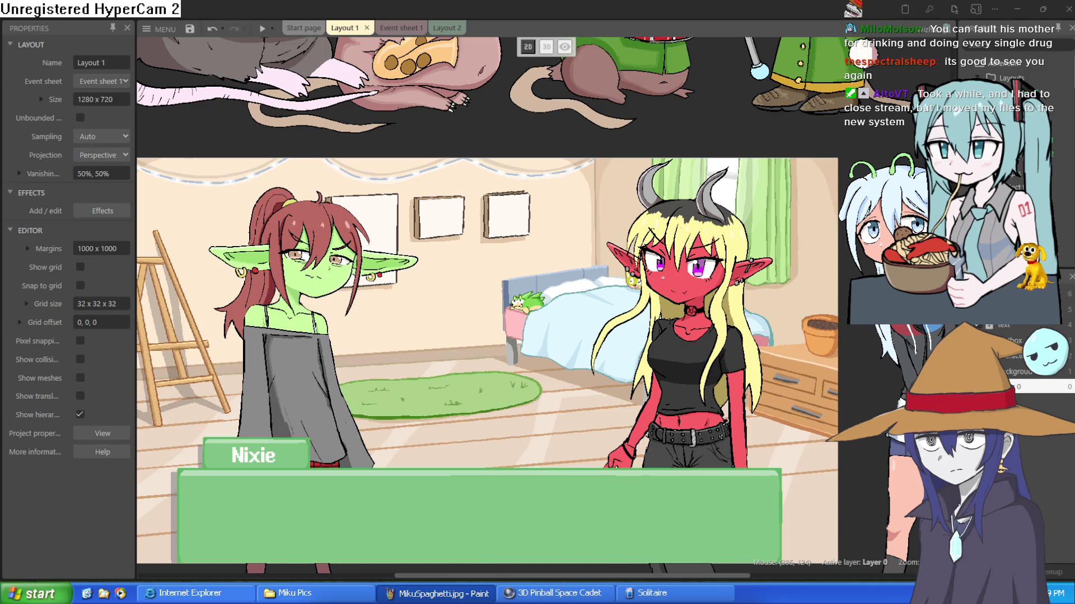
mouse_move(334, 229)
left_mouse_down()
mouse_move(416, 110)
mouse_move(643, 289)
mouse_move(344, 242)
mouse_move(339, 161)
mouse_move(349, 158)
mouse_move(337, 173)
left_mouse_up()
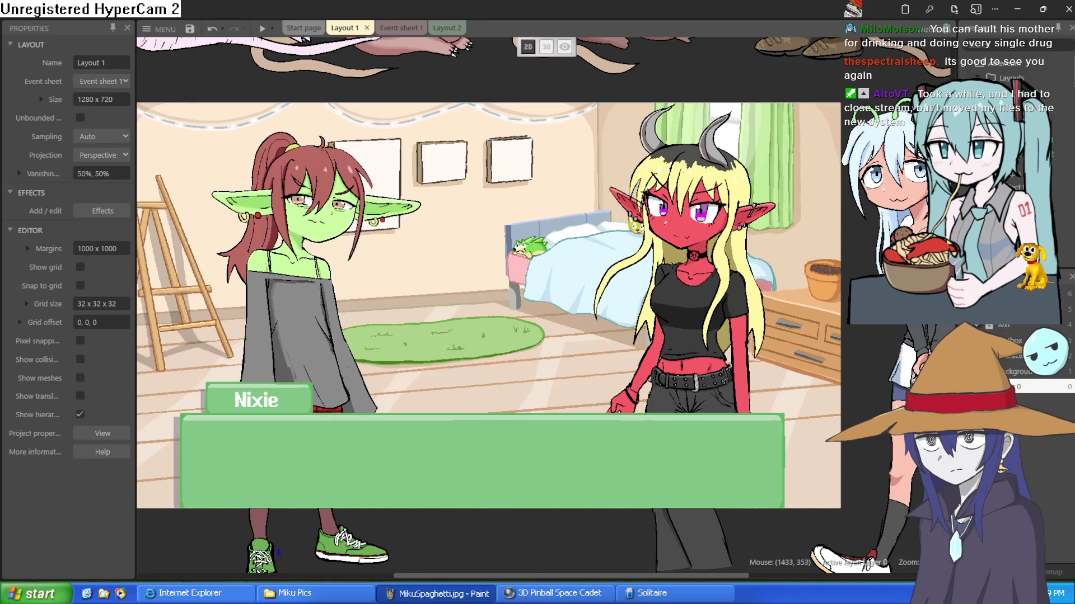
mouse_move(858, 243)
left_mouse_down()
mouse_move(850, 273)
mouse_move(873, 223)
mouse_move(901, 208)
mouse_move(887, 178)
left_mouse_up()
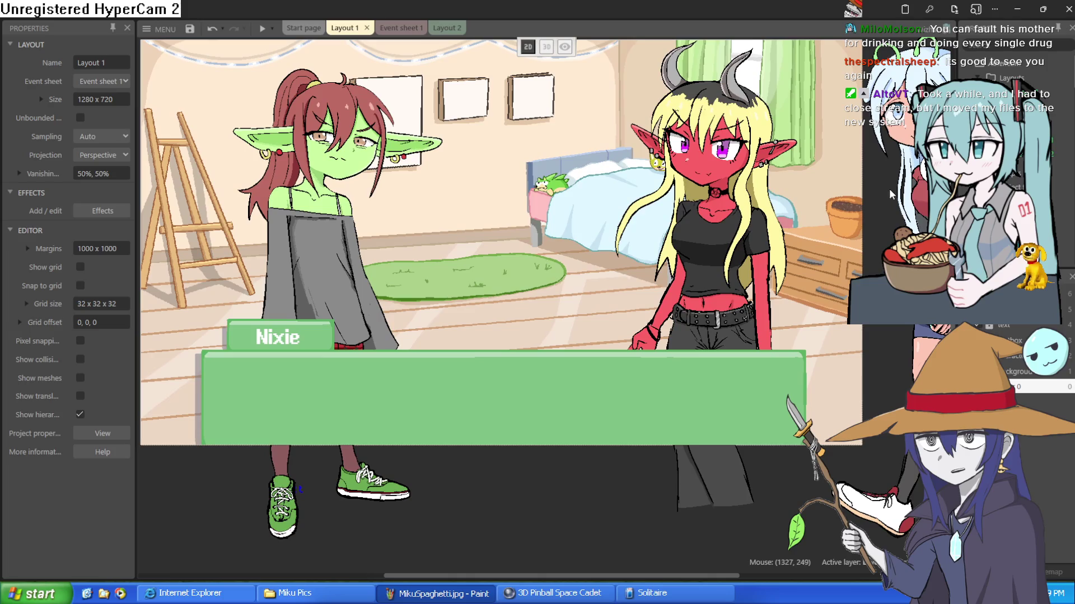